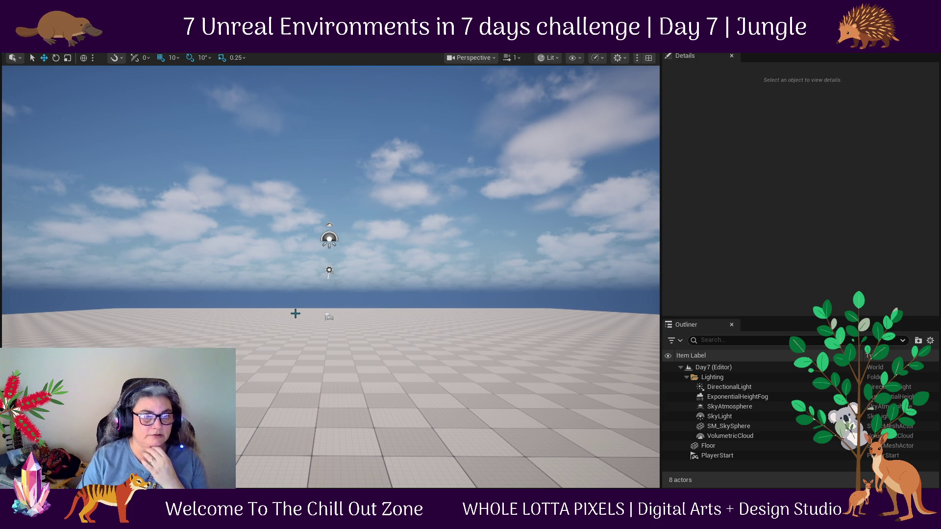
Select the Floor to show its 8.0 scale and template floor mesh in Details.
click(210, 328)
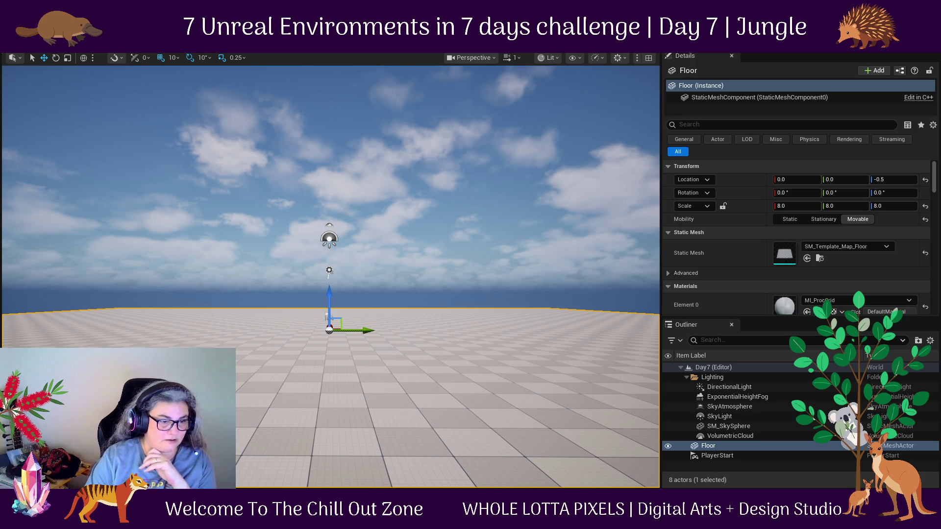
Select SM_SkySphere to view its details, then bring up the File menu.
click(372, 248)
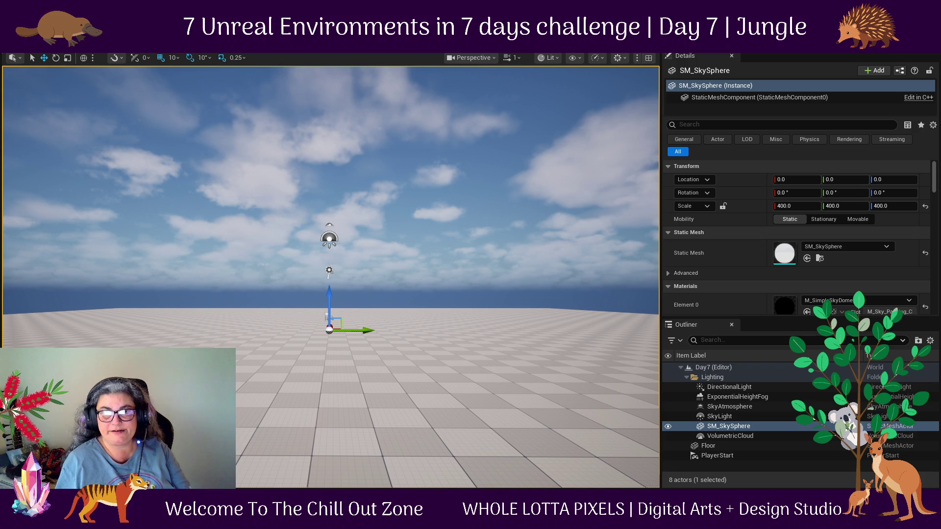
key(alt+f)
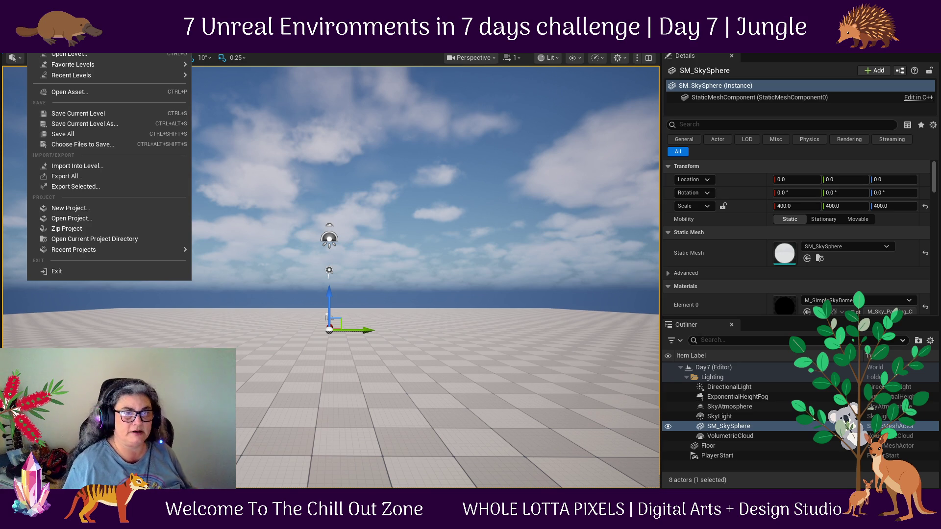
Review the Multi-User Browser's connected clients and Active Sessions, then close the browser.
key(Escape)
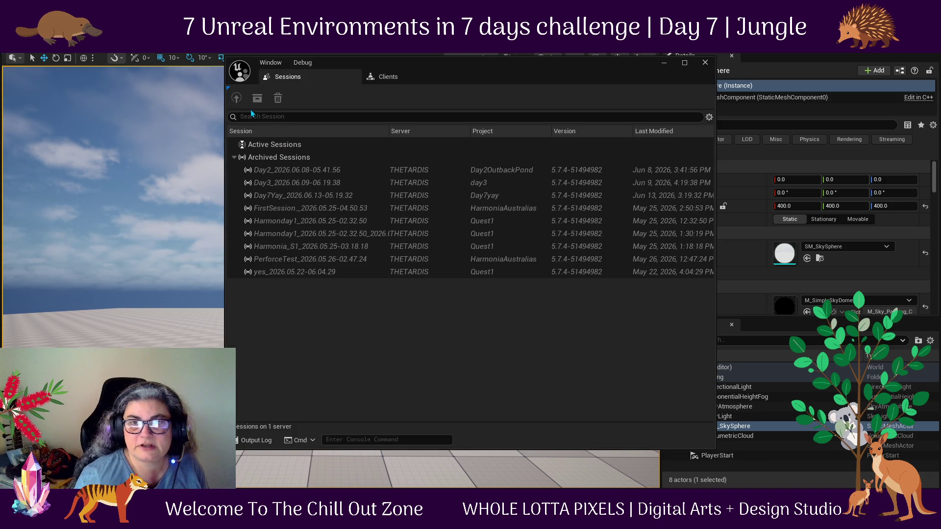
click(422, 78)
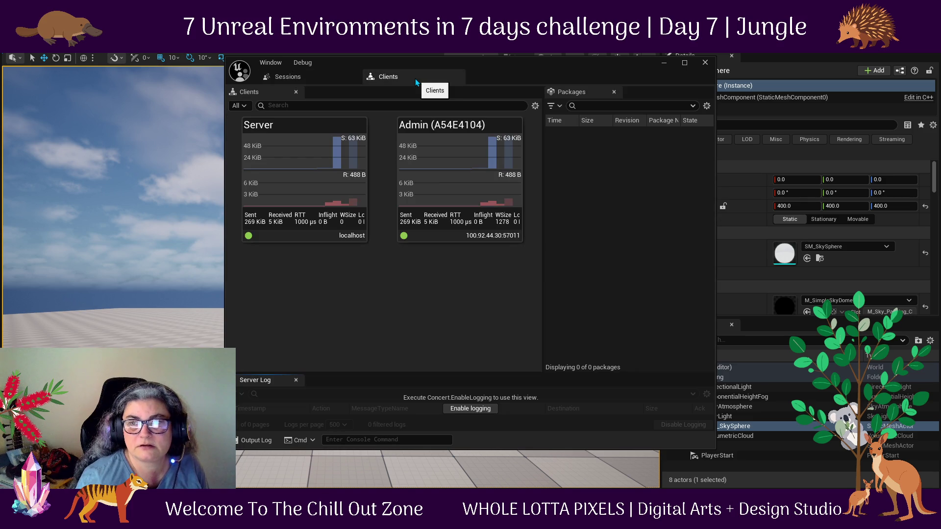
click(287, 77)
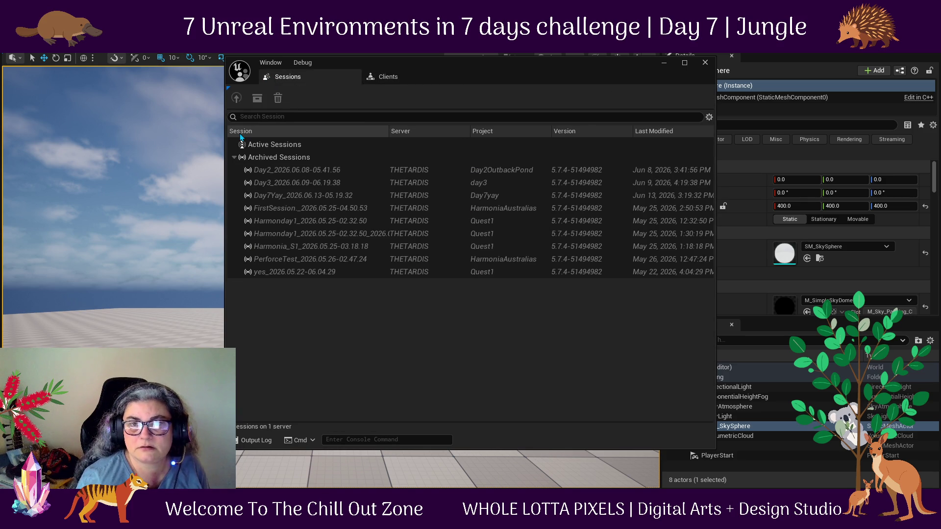
click(252, 147)
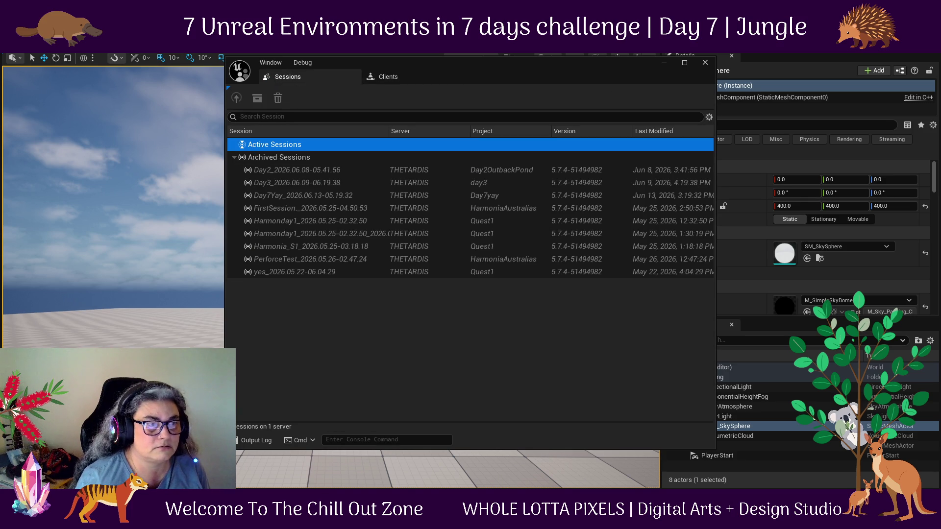
key(alt+F4)
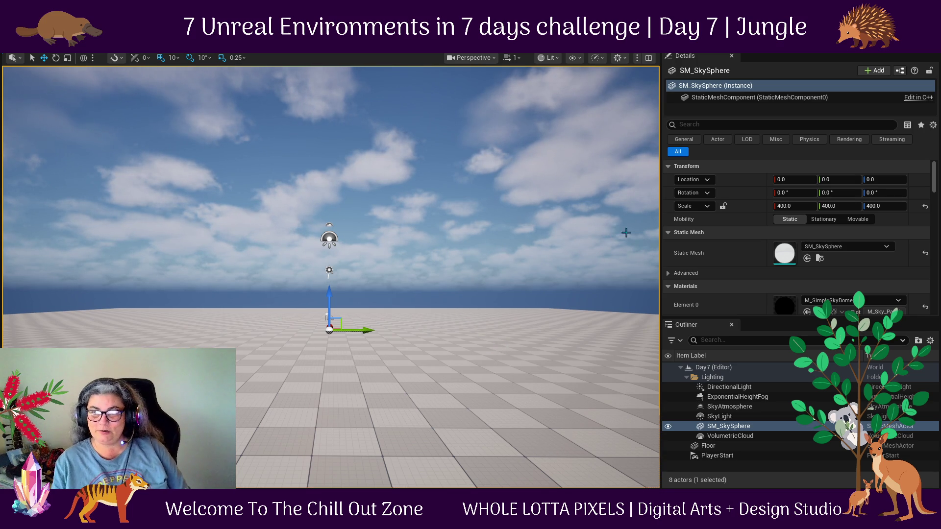
Widen the level viewport, narrowing the side panels, check the Multi-User options, and reselect the Floor.
drag(659, 235, 824, 249)
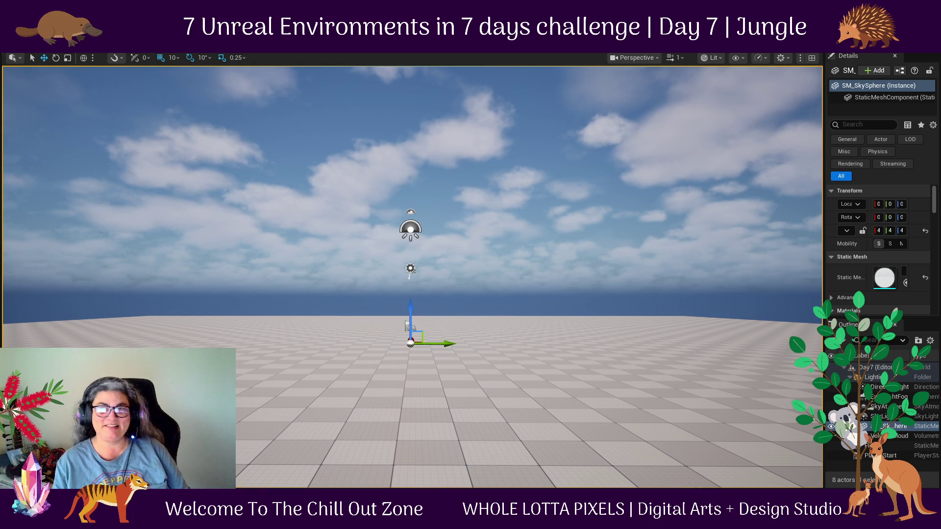
right_click(328, 59)
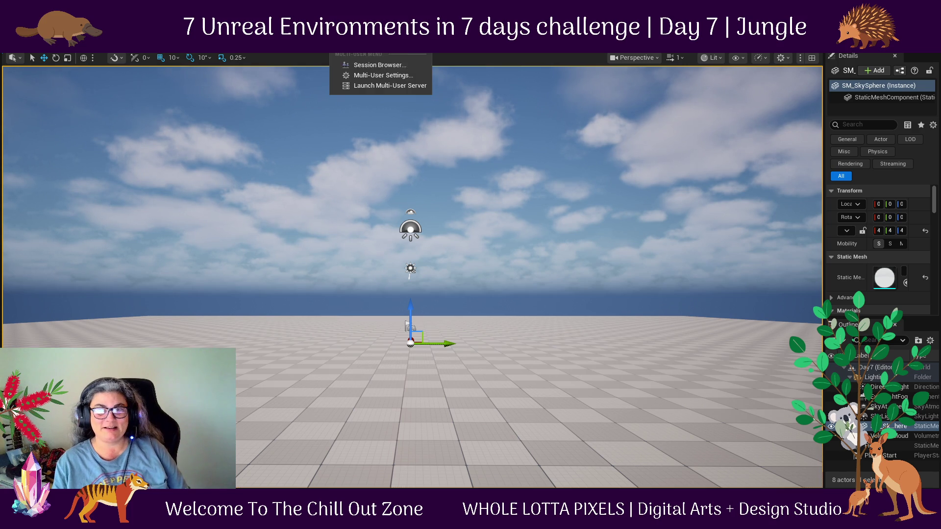
click(399, 65)
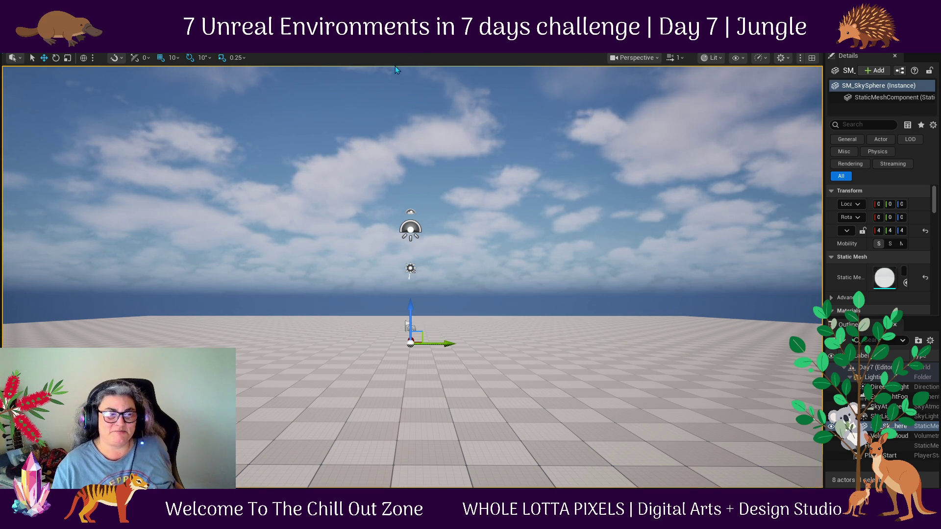
click(343, 47)
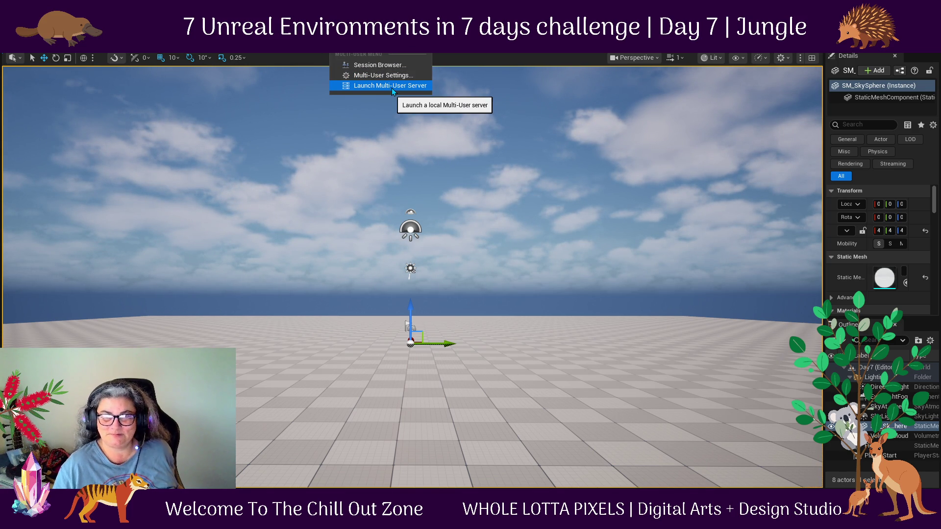
click(396, 69)
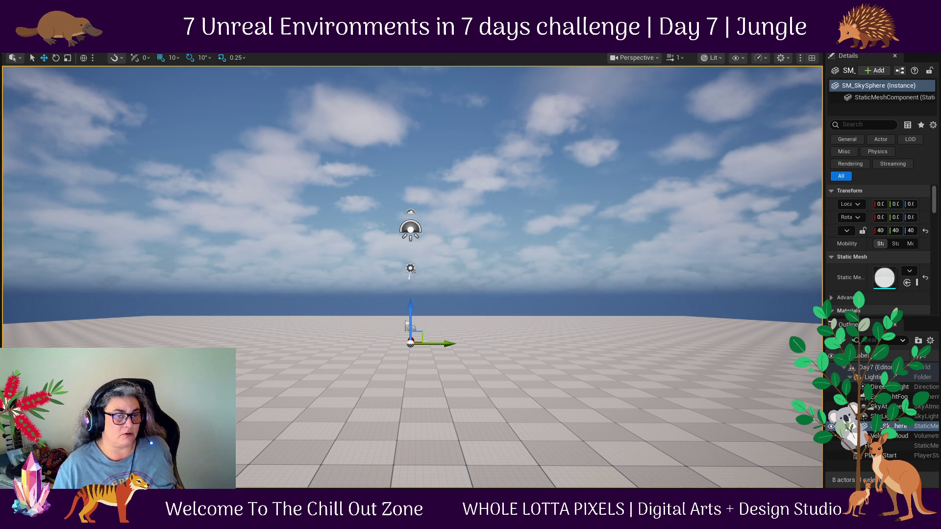
click(637, 371)
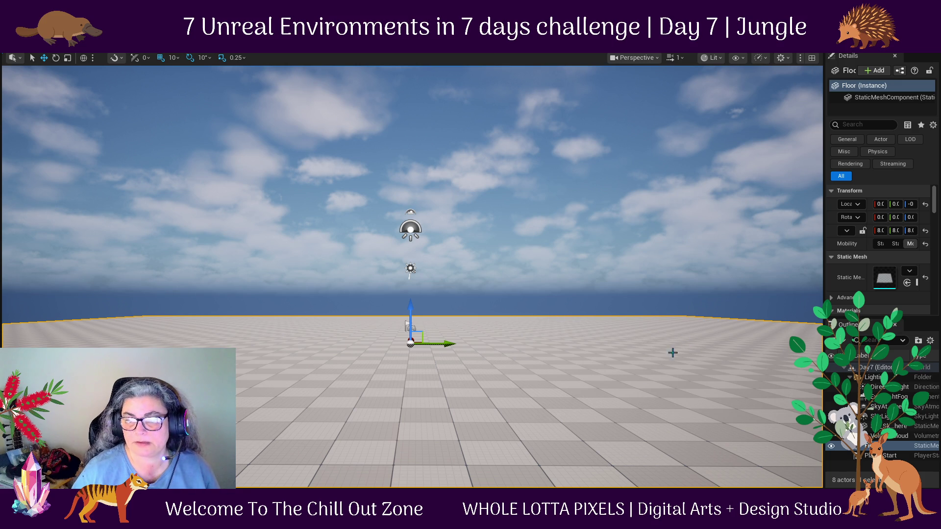
Show the hidden system tray icons from the taskbar.
mouse_move(600, 527)
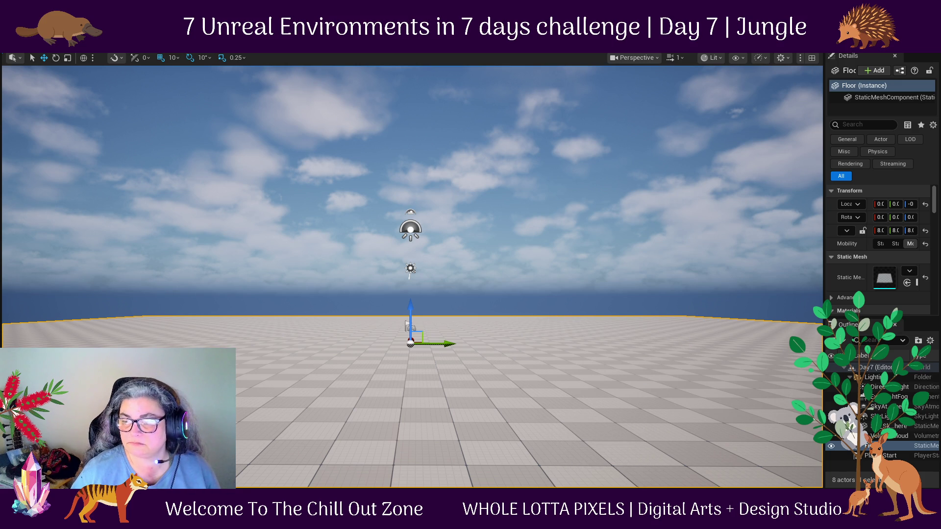
mouse_move(751, 526)
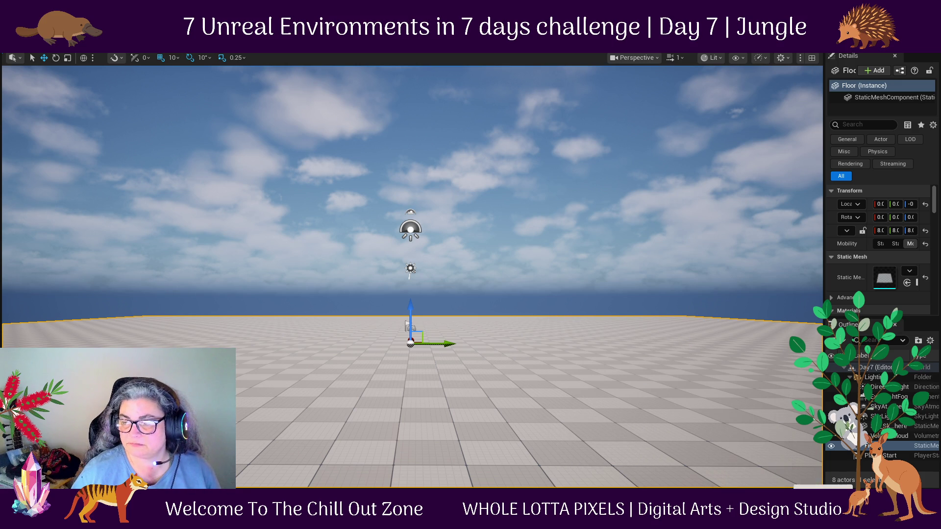
click(825, 527)
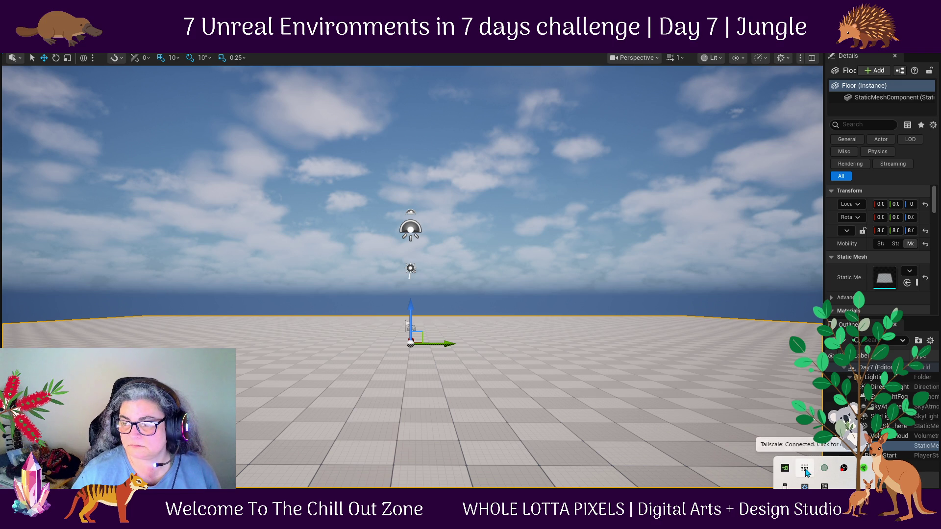
Confirm Tailscale is Connected and check its exit nodes, which show none available.
click(672, 371)
click(815, 519)
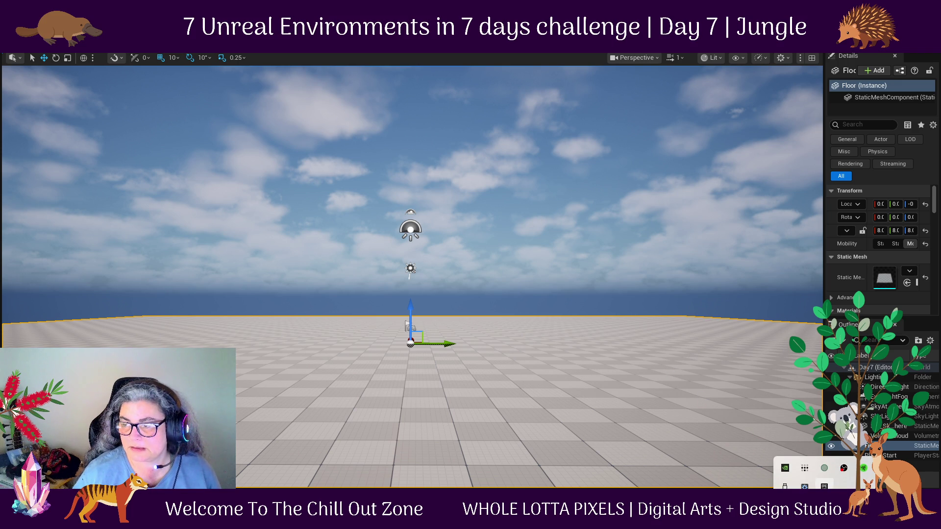
click(806, 473)
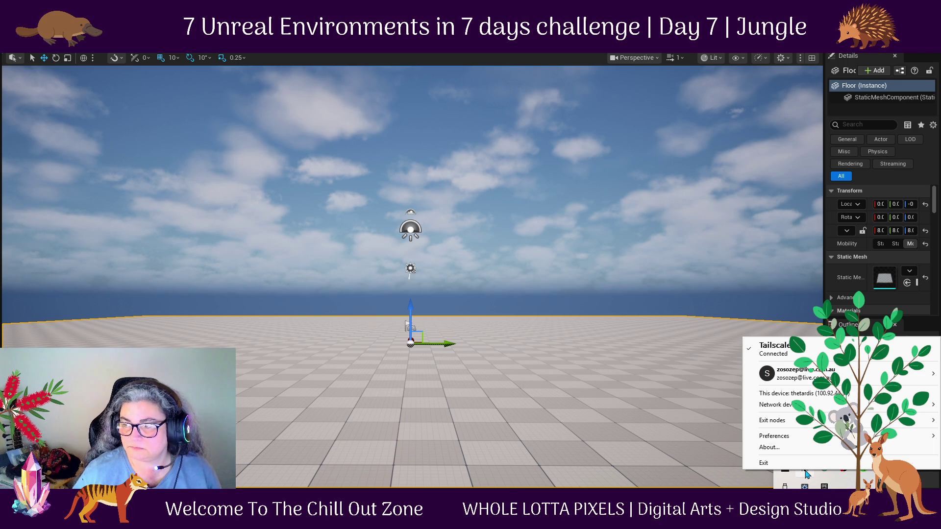
click(772, 420)
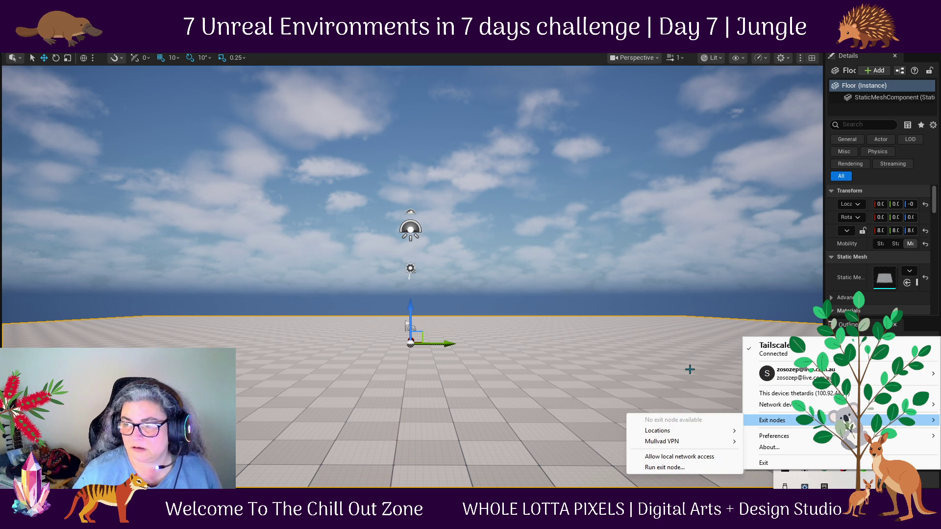
click(690, 369)
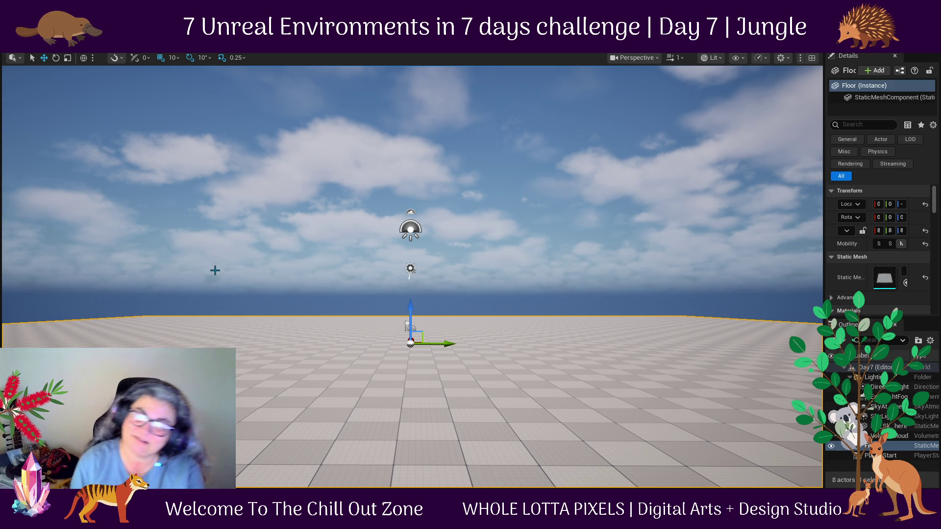
Select SM_SkySphere in the Outliner to inspect its scale-4 sky properties.
click(343, 147)
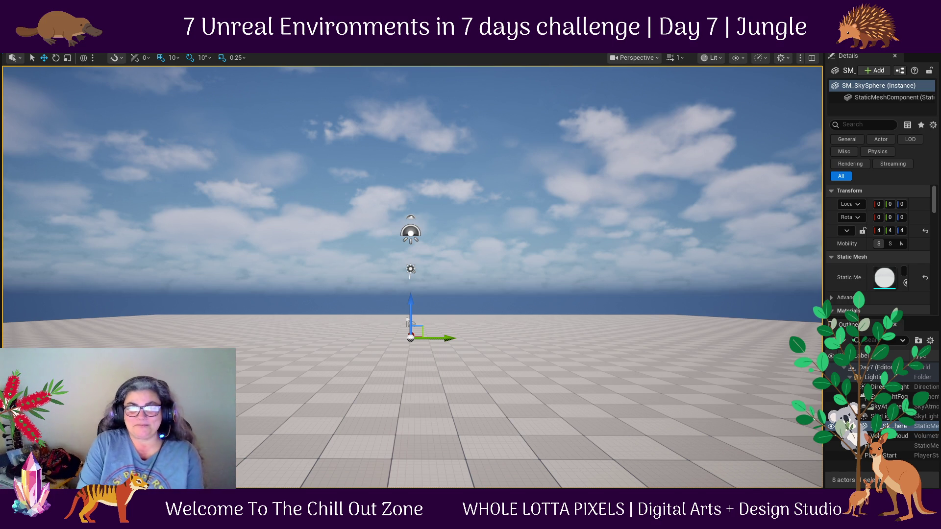
Check the Play mode options, then join the Day7yay multi-user session.
click(298, 47)
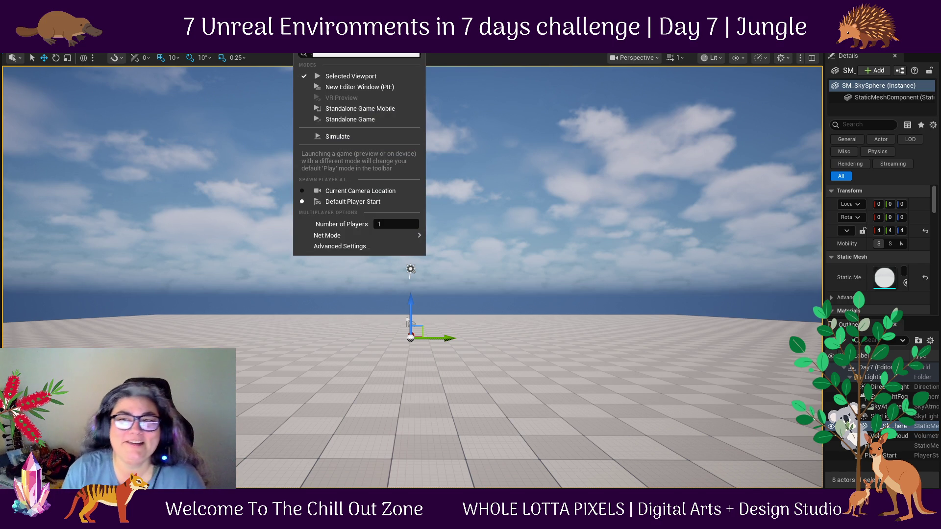
key(Escape)
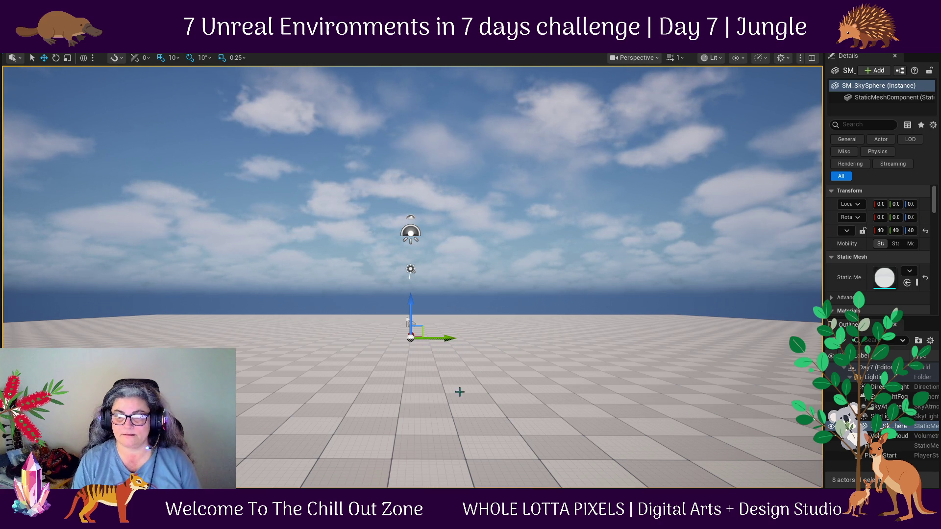
mouse_move(603, 520)
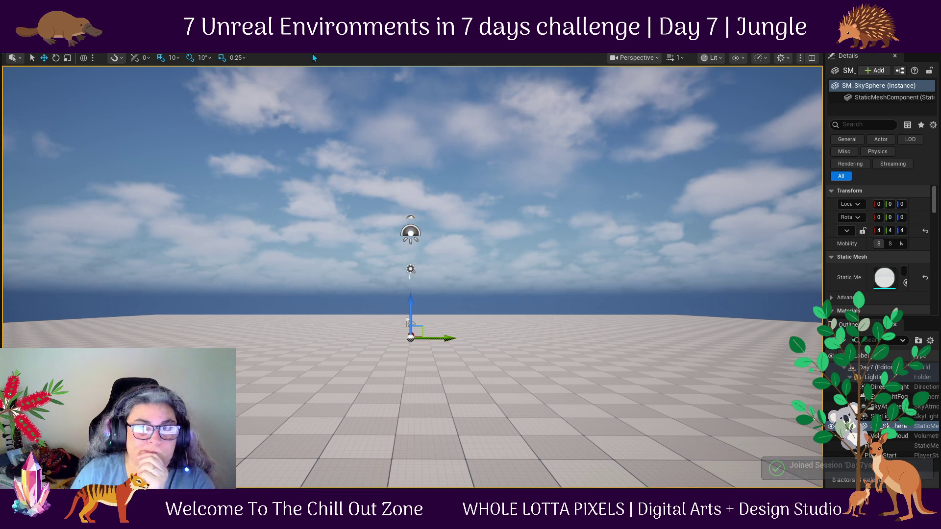
Open the Multi-User session browser, then select the SkyLight actor to view its properties.
click(338, 46)
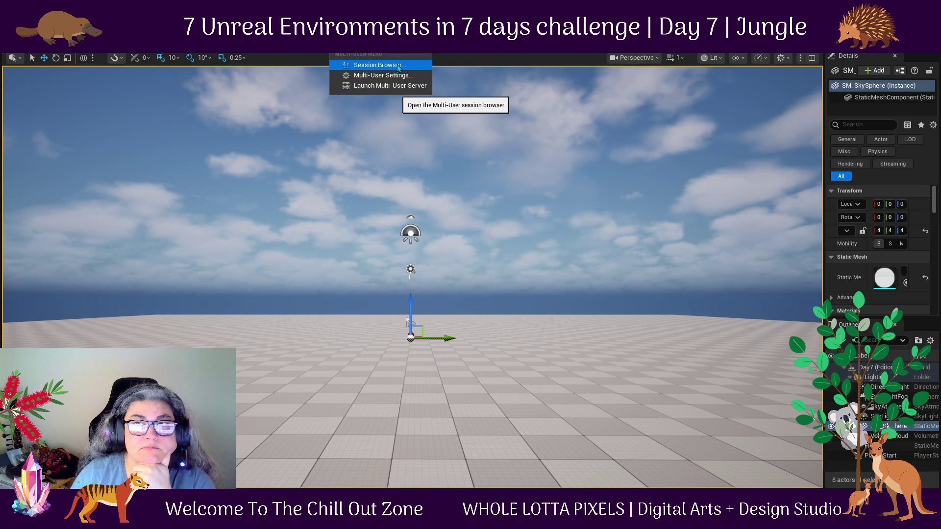
click(398, 66)
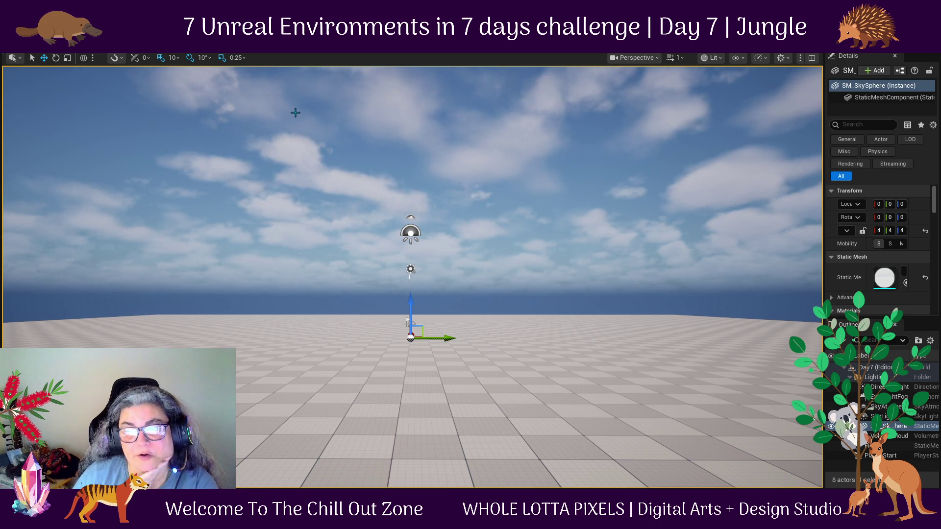
click(897, 416)
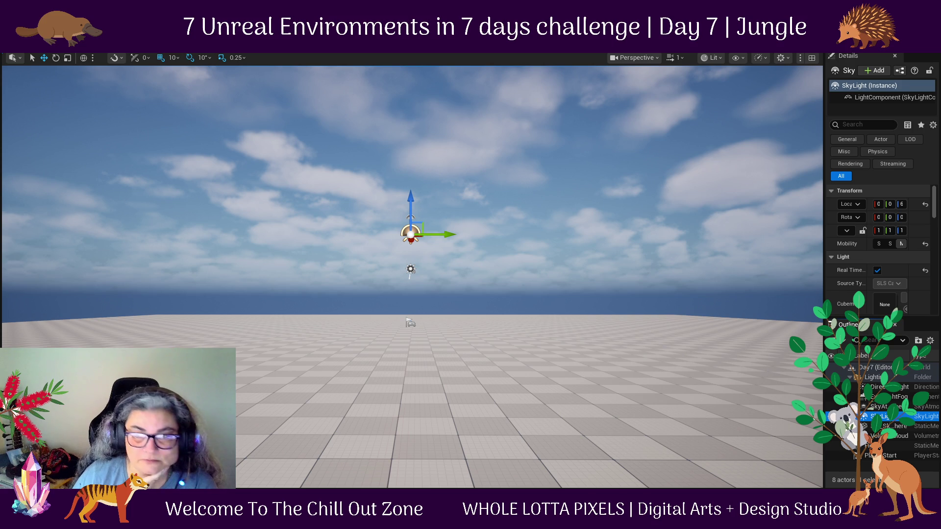
Select the Floor and bring the Multi-User session browser back, shifted slightly left.
click(870, 446)
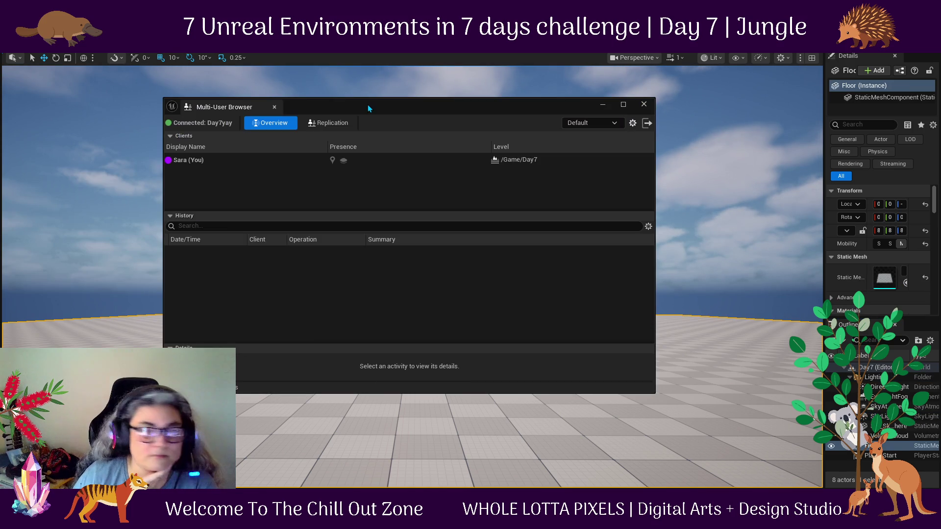
drag(368, 104, 358, 104)
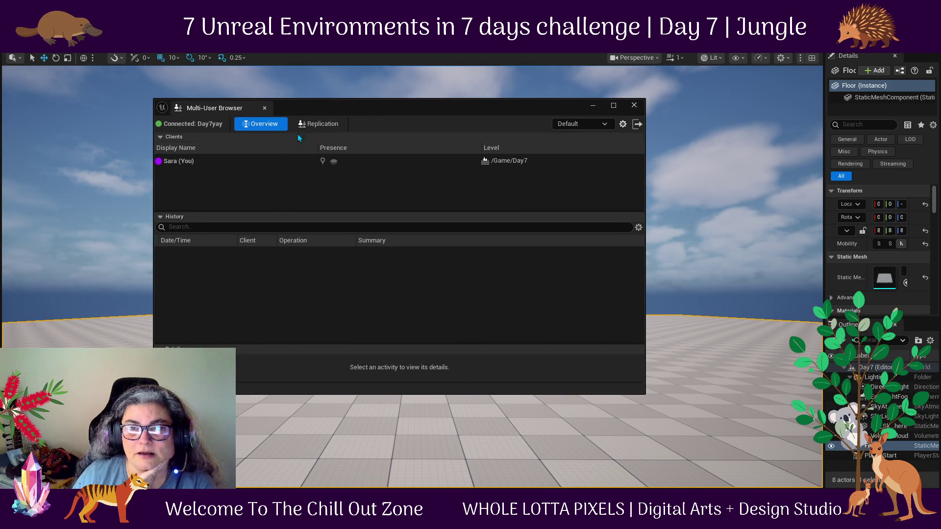
click(340, 48)
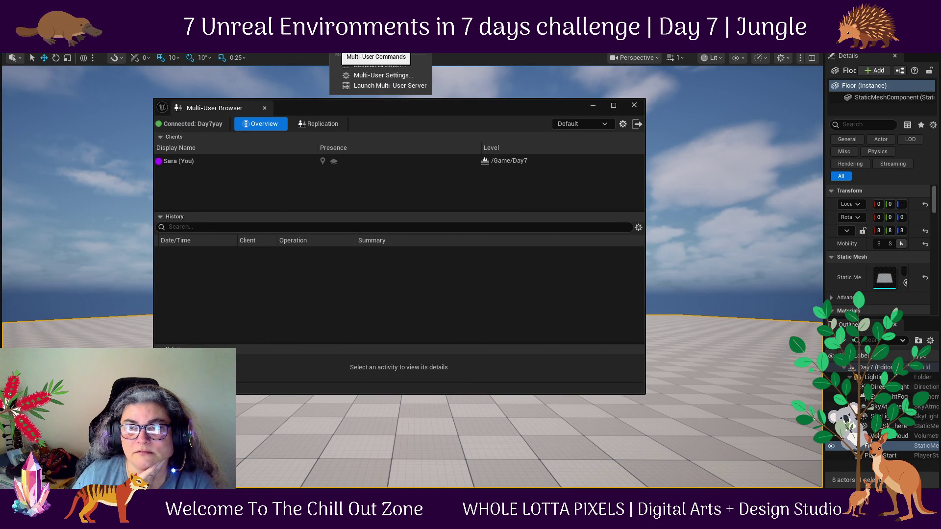
click(400, 65)
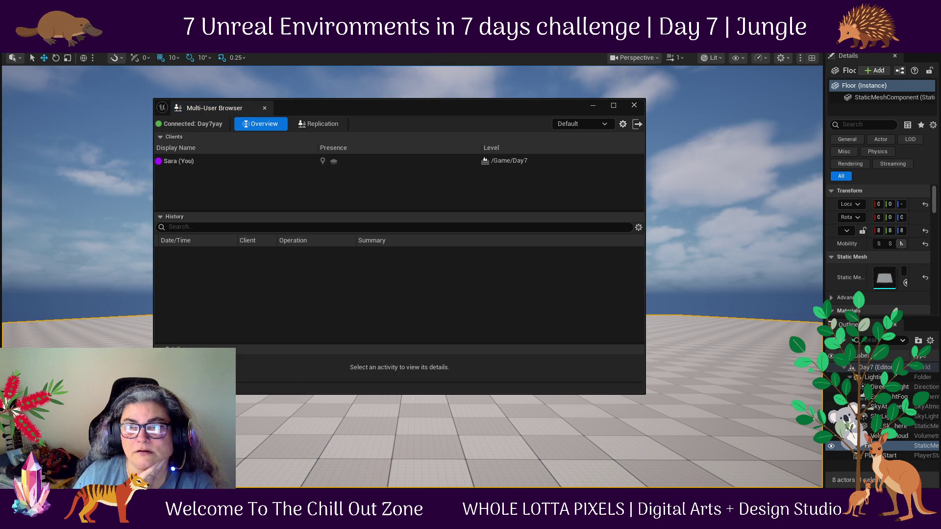
click(341, 48)
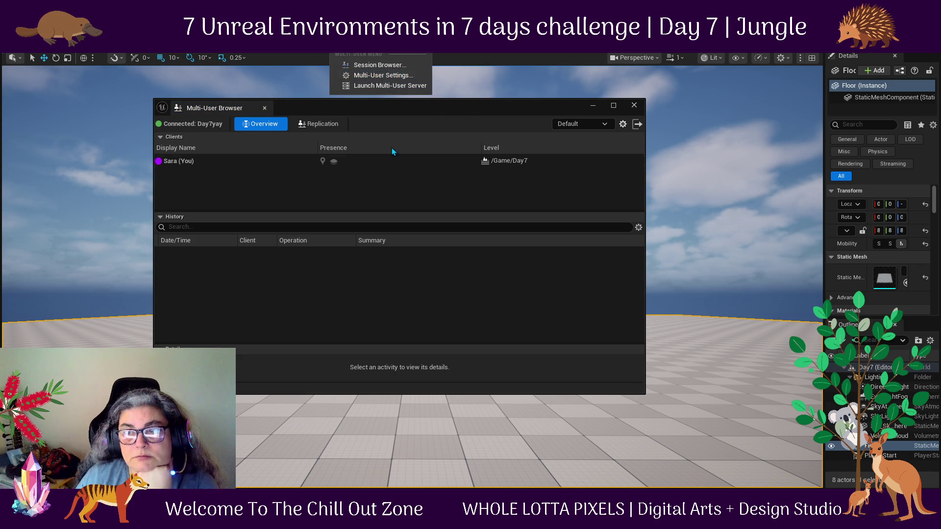
Inspect the single connected client working in /Game/Day7 in the Day7yay Clients list.
click(398, 165)
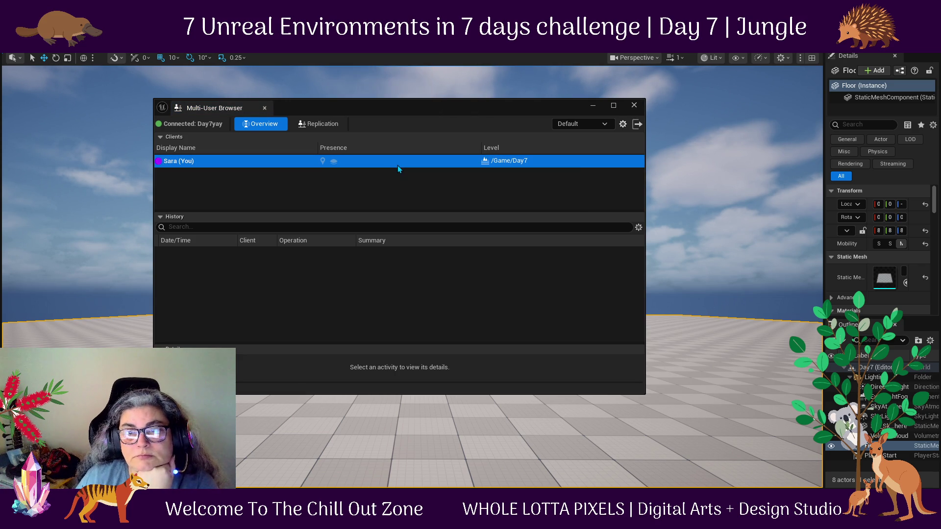
click(193, 137)
click(193, 137)
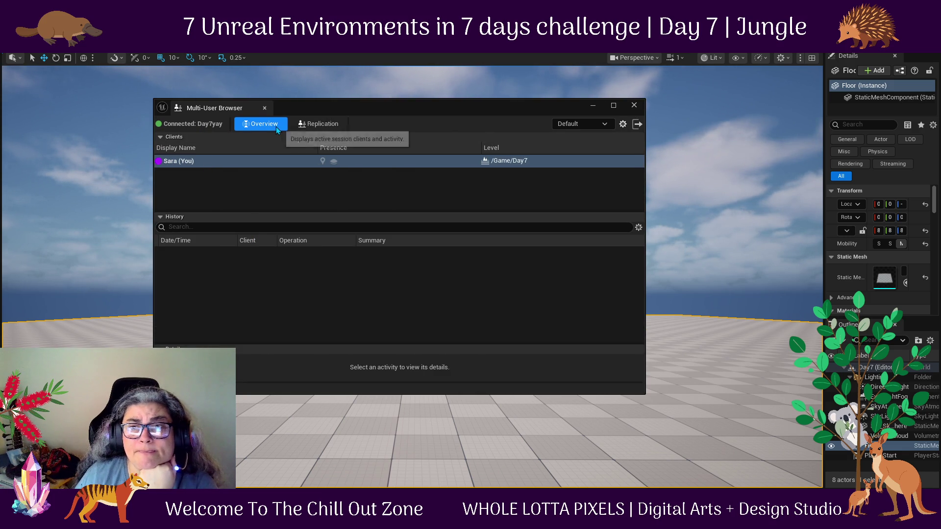
click(499, 166)
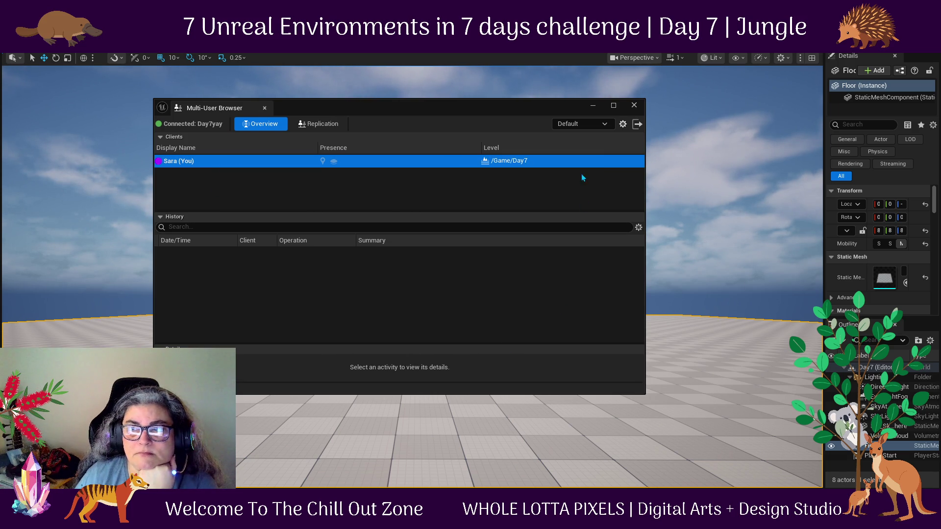
click(635, 105)
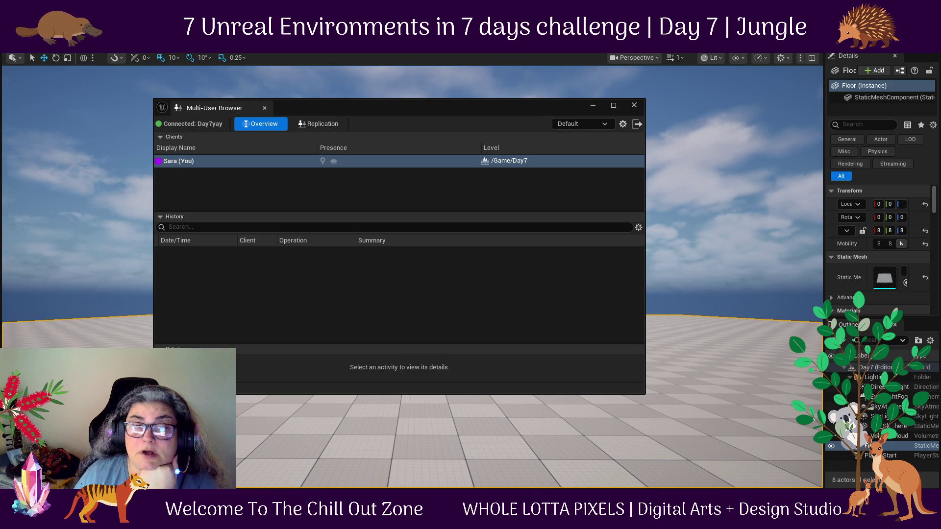
click(58, 46)
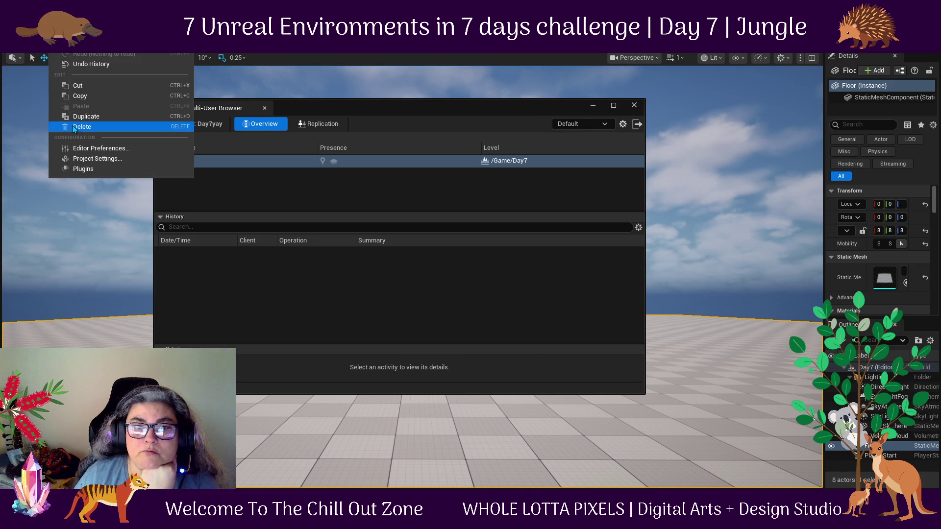
Open the UDP Messaging plugin page in Project Settings to review its static endpoint.
click(133, 160)
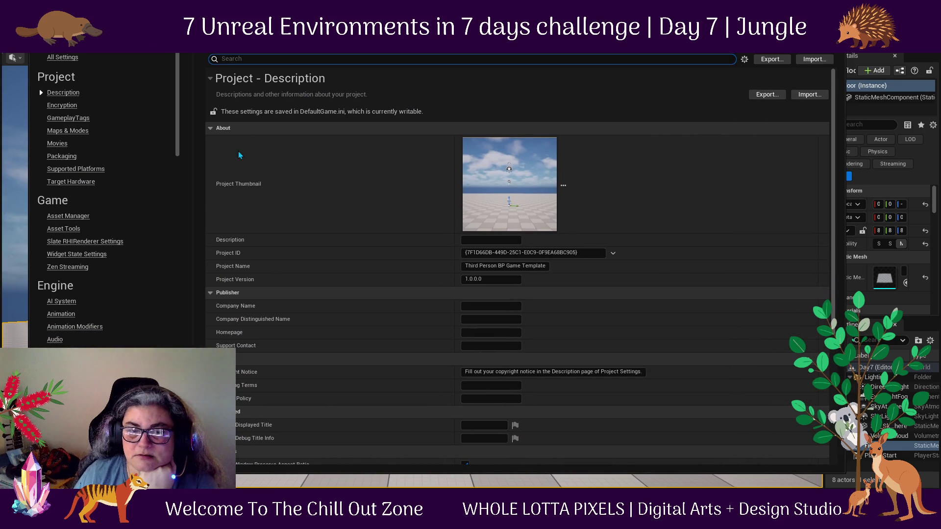
drag(176, 98, 177, 206)
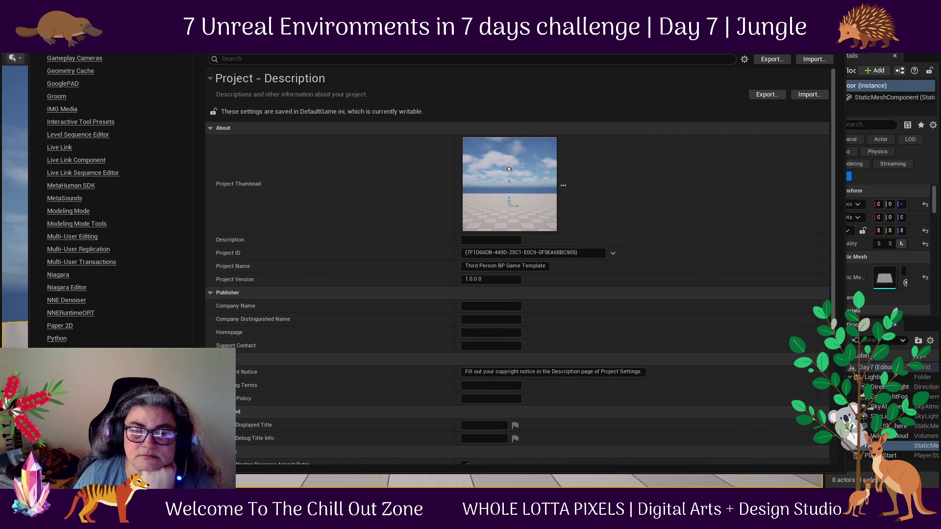
click(69, 441)
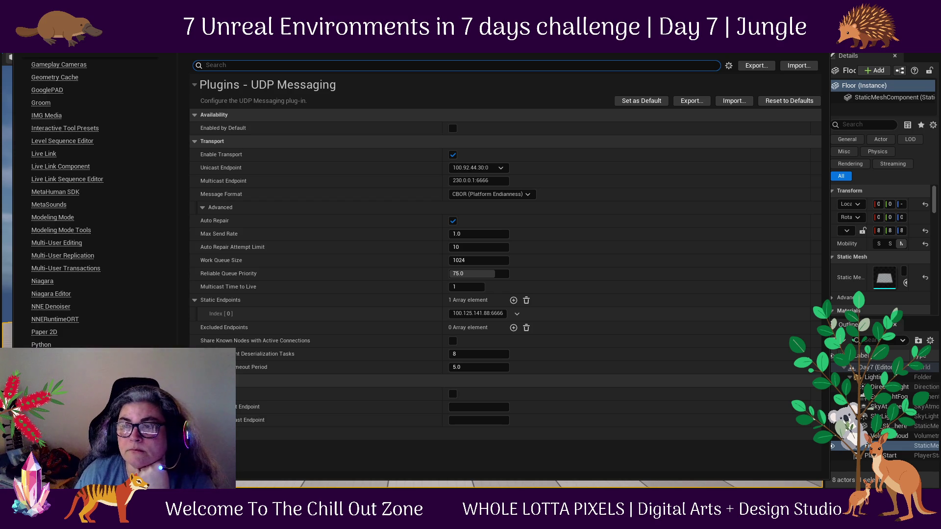
mouse_move(343, 49)
mouse_down()
mouse_move(339, 287)
mouse_move(316, 333)
mouse_move(401, 278)
mouse_move(514, 53)
mouse_up()
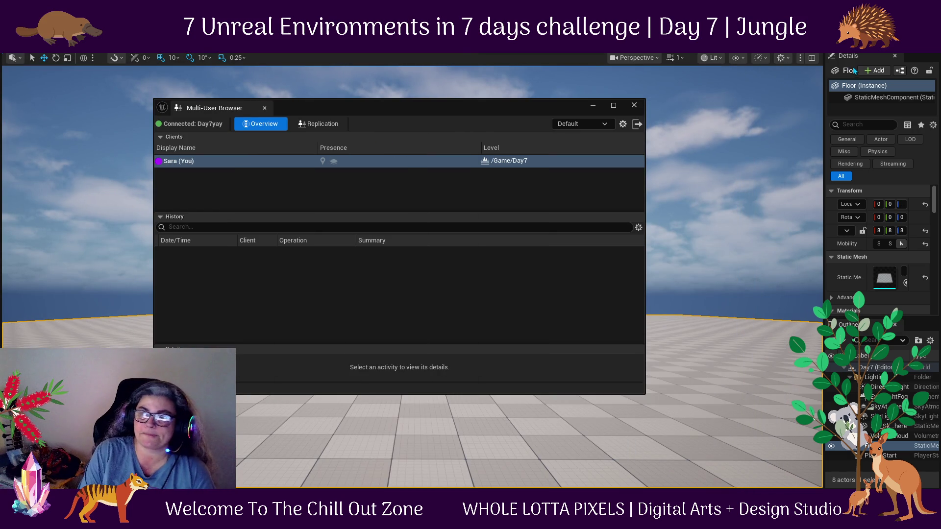
key(alt+Tab)
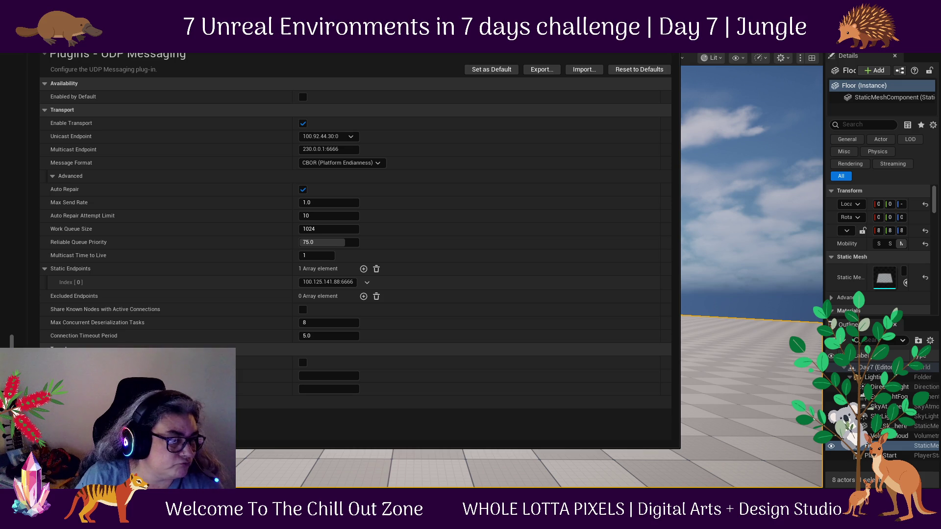
drag(343, 44, 0, 47)
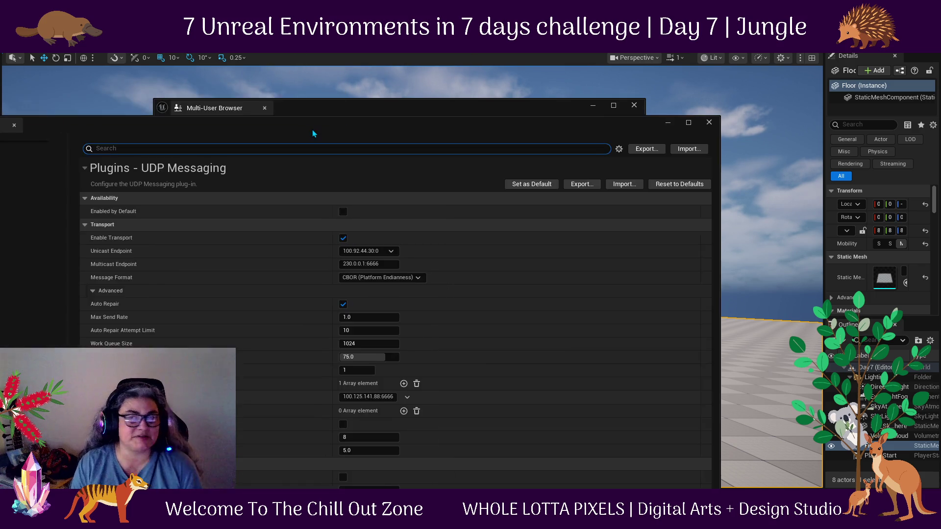
mouse_move(1, 49)
mouse_down()
mouse_move(324, 60)
mouse_move(405, 49)
mouse_up()
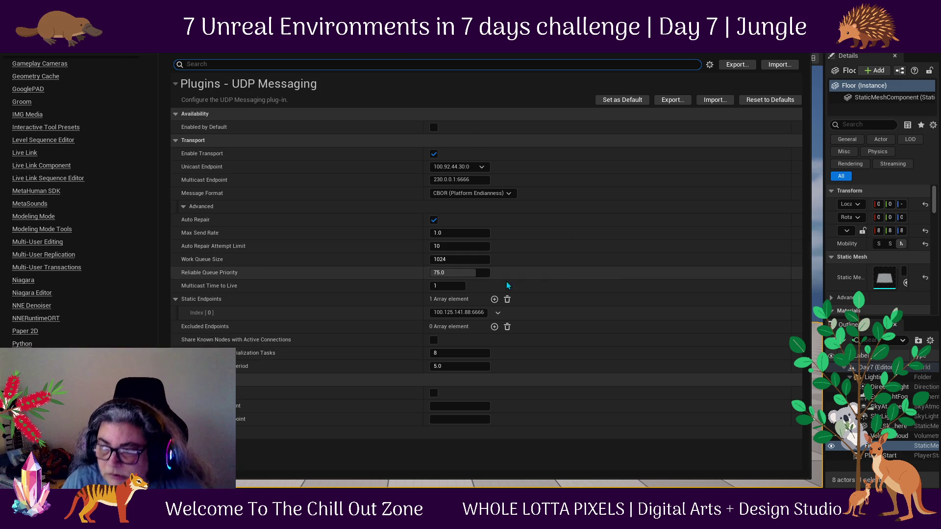
click(446, 312)
click(443, 313)
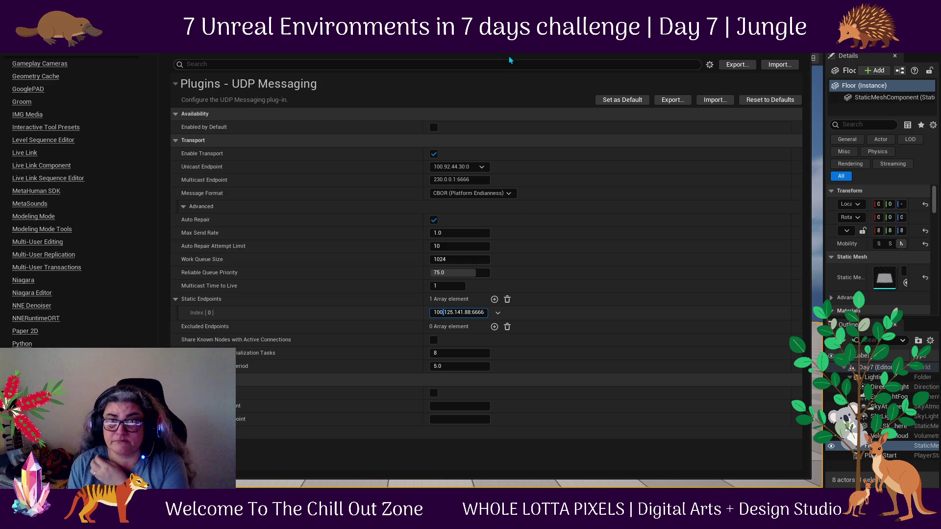
click(507, 193)
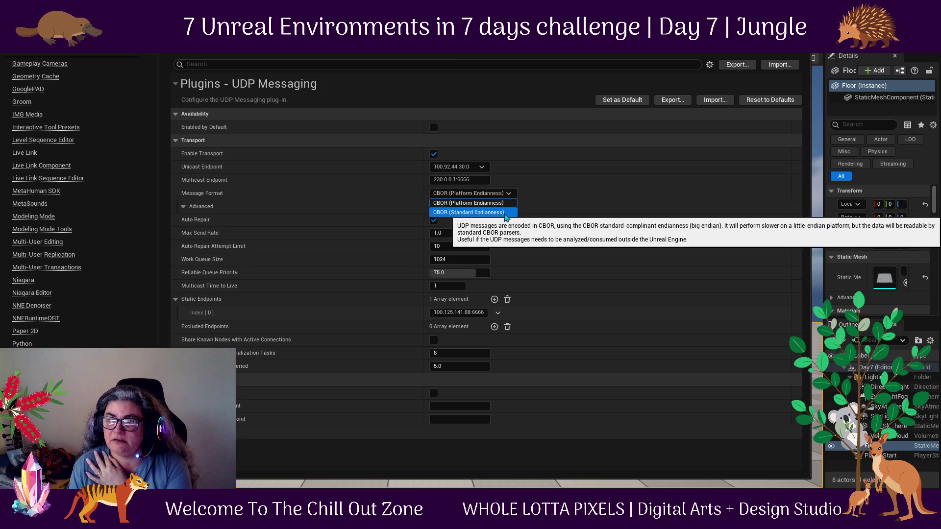
click(563, 171)
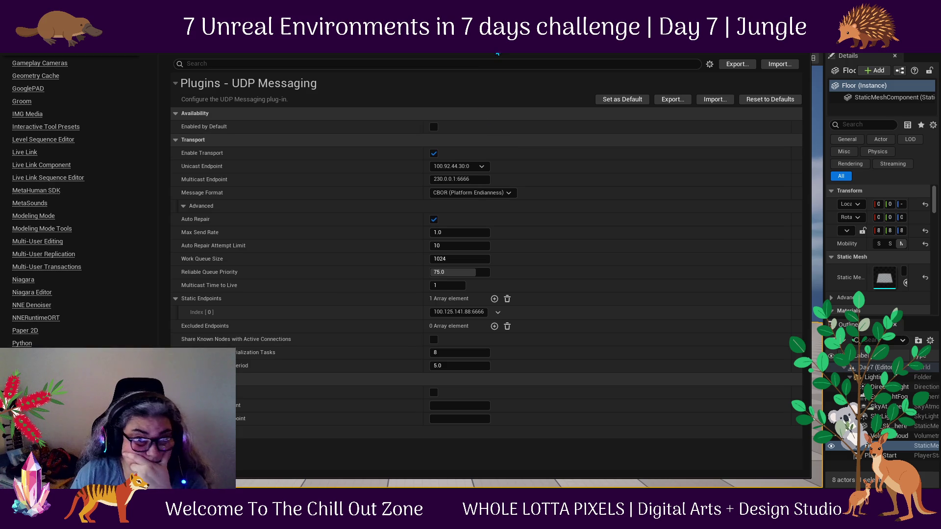
mouse_move(498, 53)
mouse_down()
mouse_move(373, 390)
mouse_move(292, 303)
mouse_move(455, 129)
mouse_up()
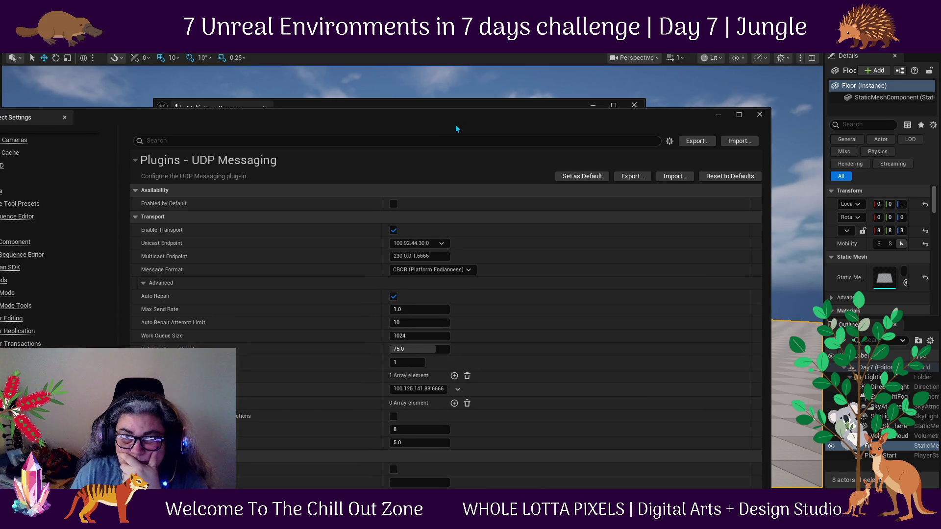
double_click(456, 128)
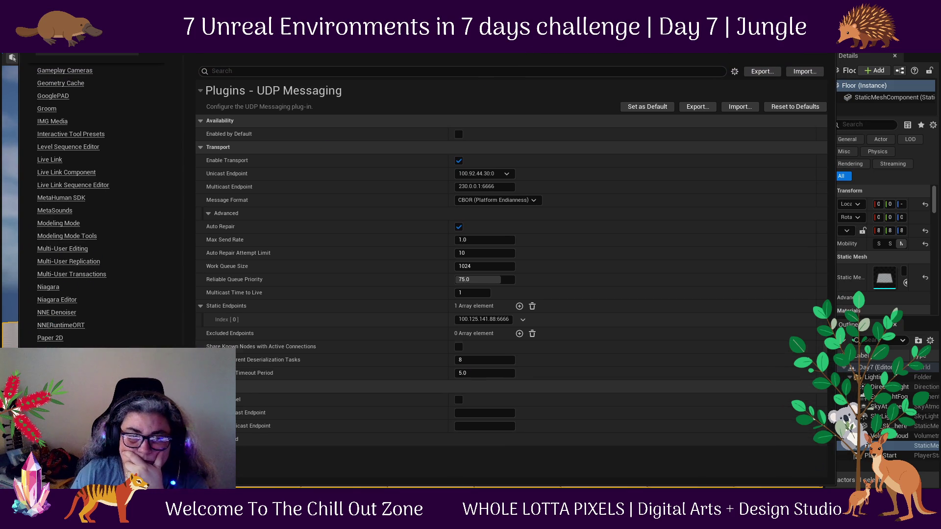
click(815, 496)
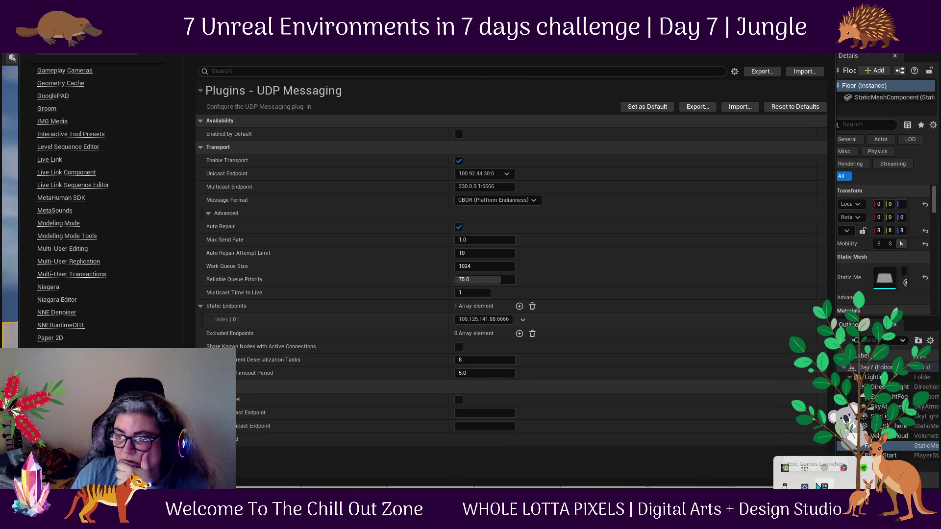
Copy this device's Tailscale IP address to the clipboard from the tray menu.
click(818, 469)
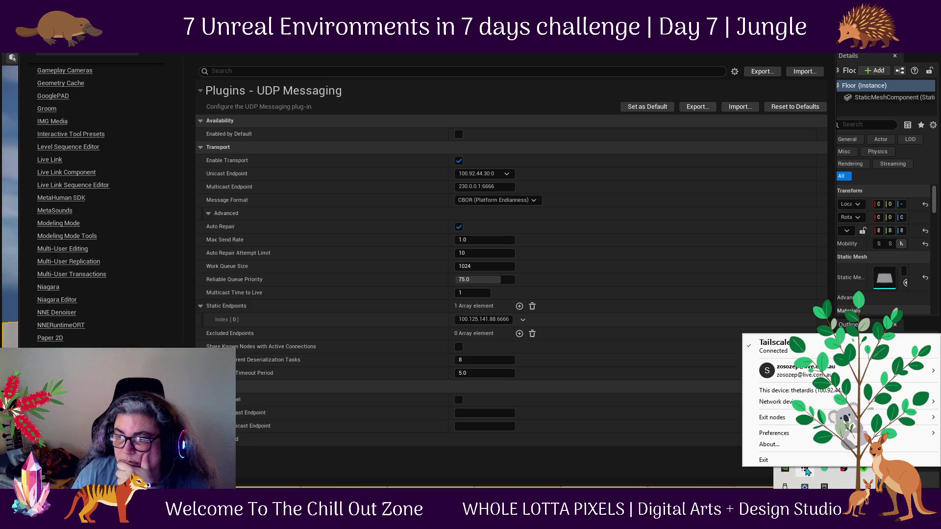
mouse_move(793, 406)
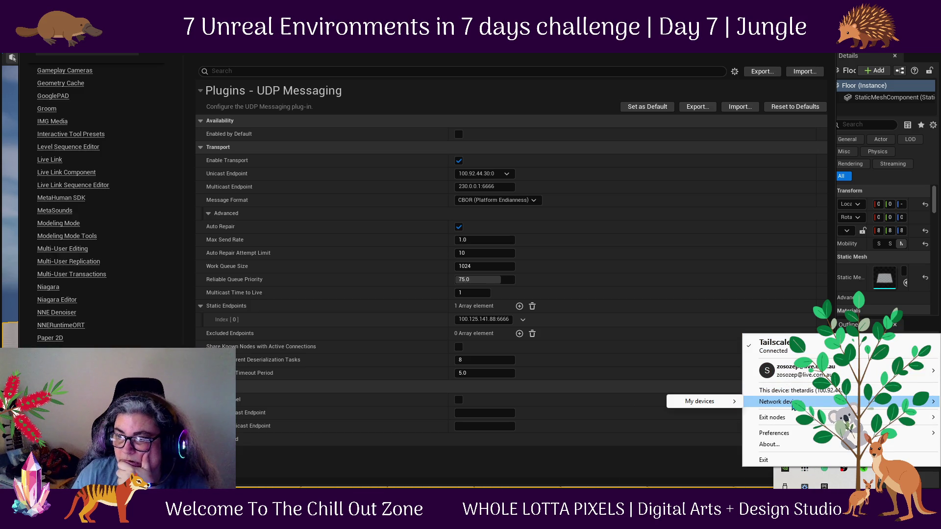
mouse_move(721, 408)
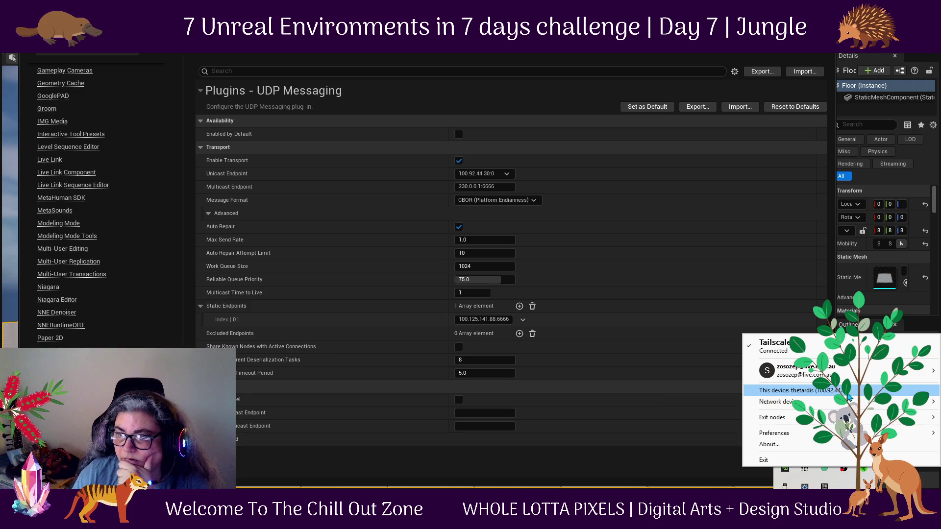
click(845, 396)
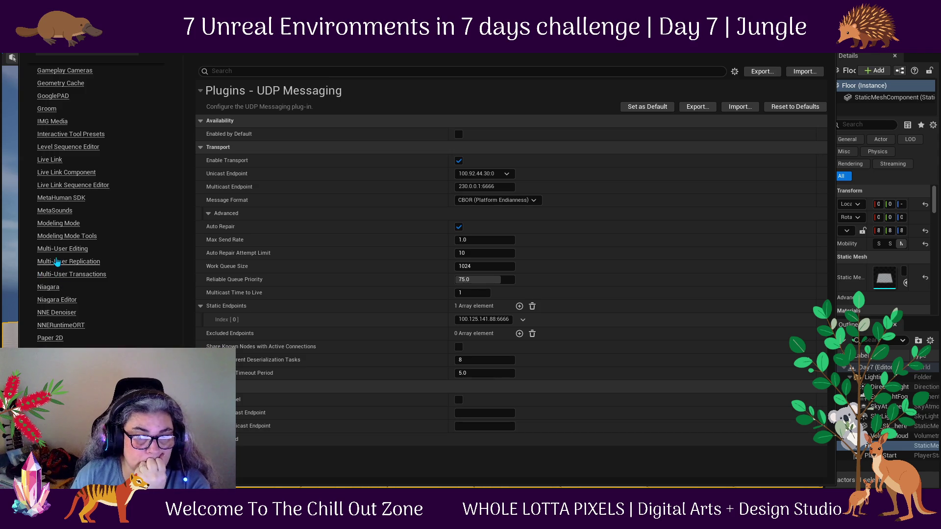
Review the Multi-User Editing plugin settings: discovery timeout 5 s, session tick frequency 1 s.
click(57, 249)
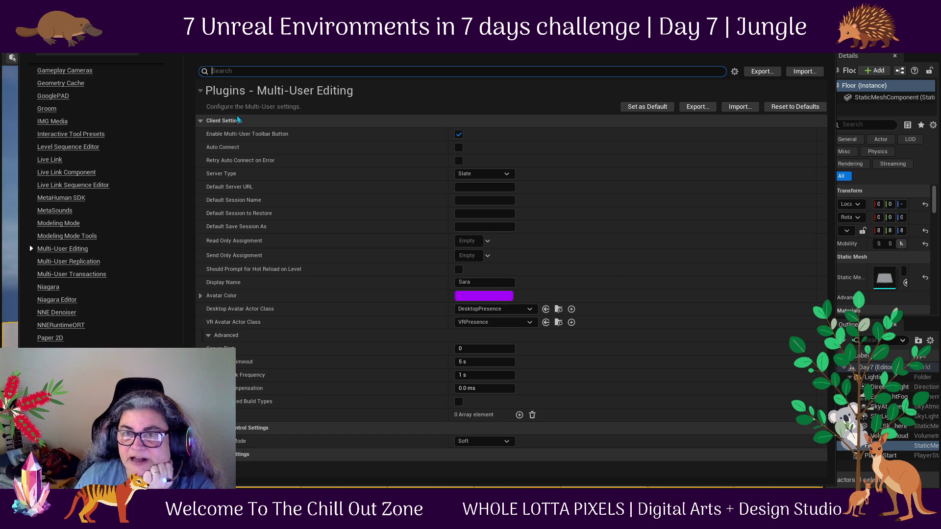
mouse_move(276, 142)
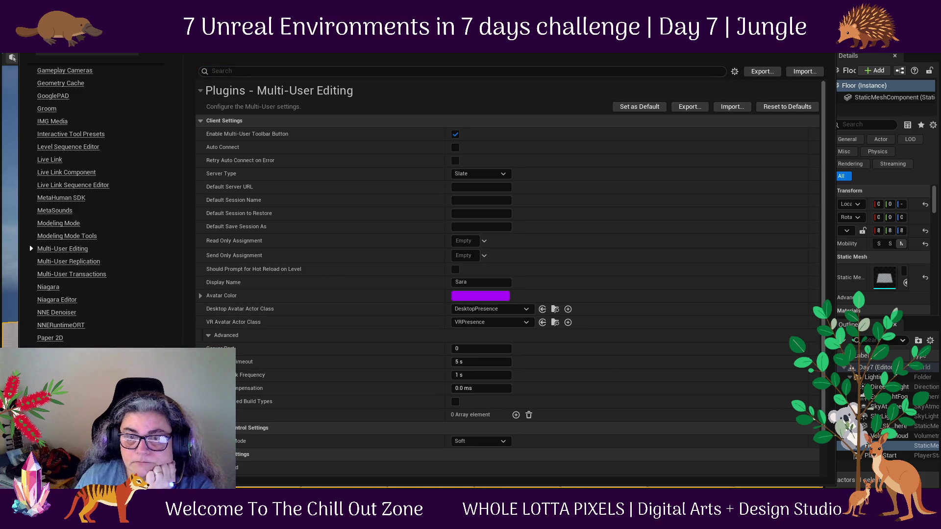
scroll(424, 444, down, 2)
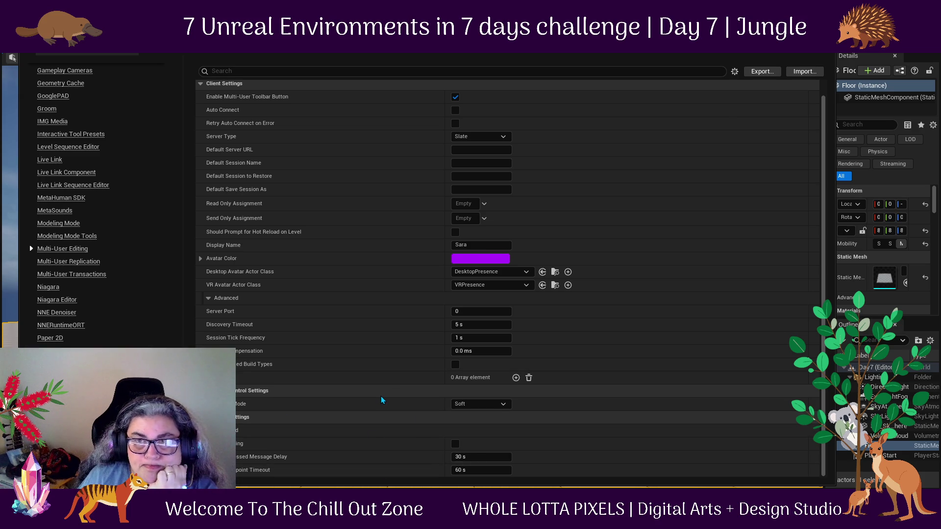
scroll(382, 399, up, 2)
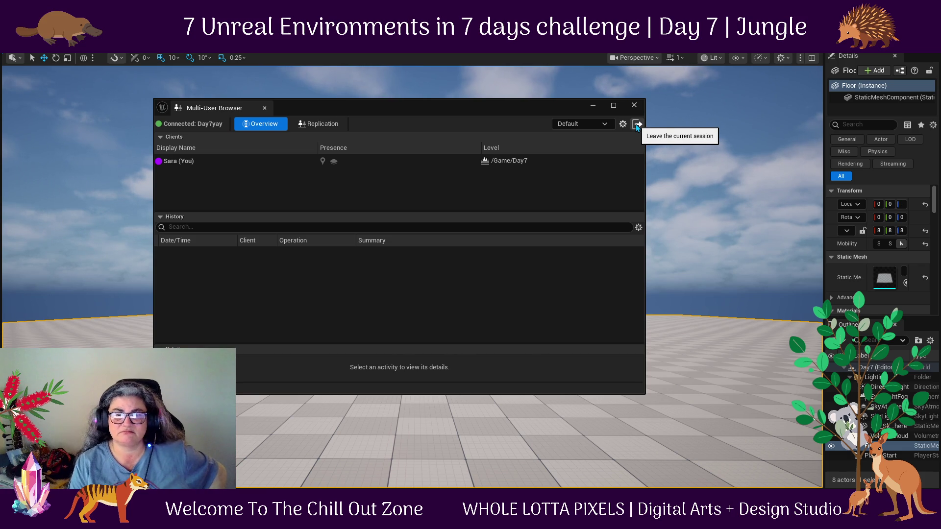
Leave the Day7yay session, shut down the multi-user server, and attempt a new launch.
click(637, 125)
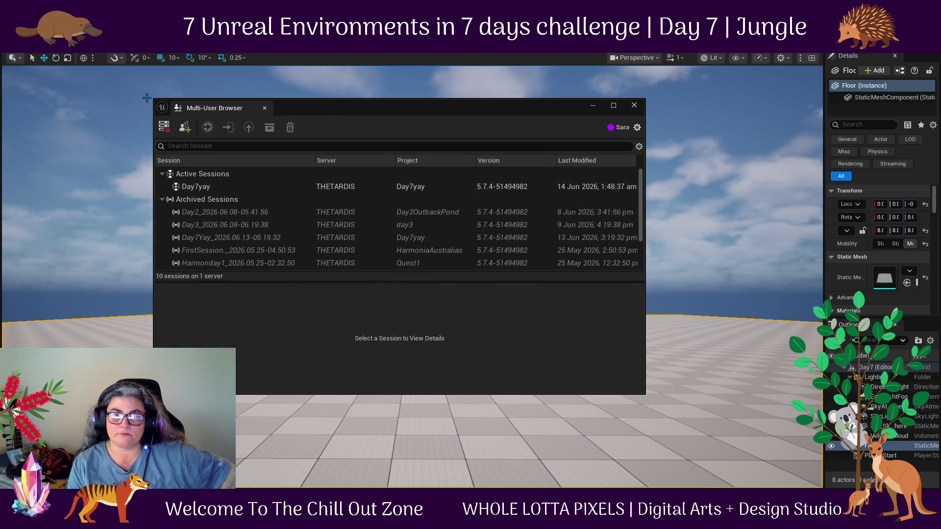
click(164, 130)
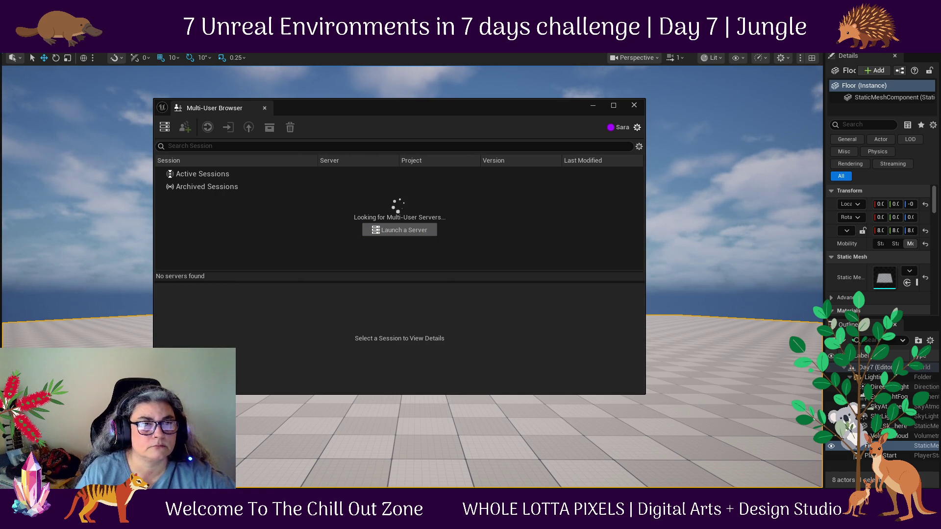
click(399, 230)
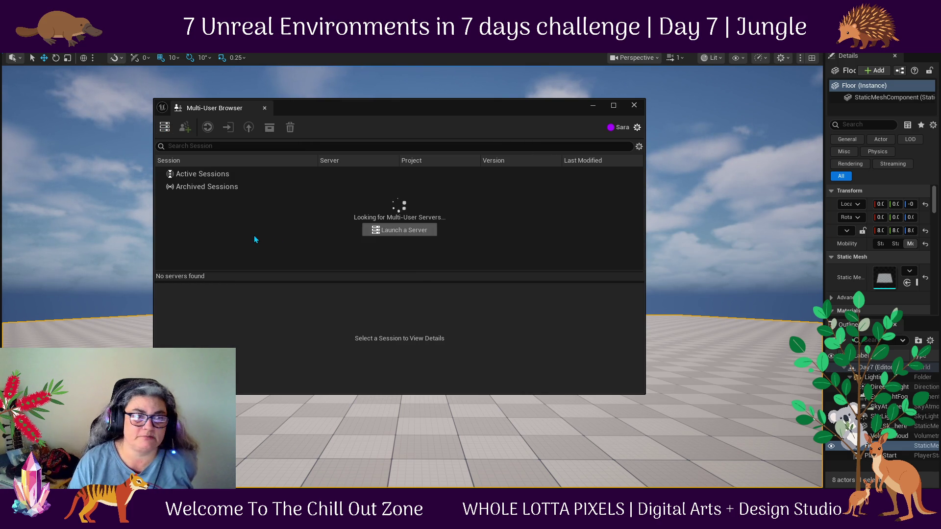
Relaunch the server, inspect Day7yay's activity and Clients views, then select it in the browser.
click(164, 124)
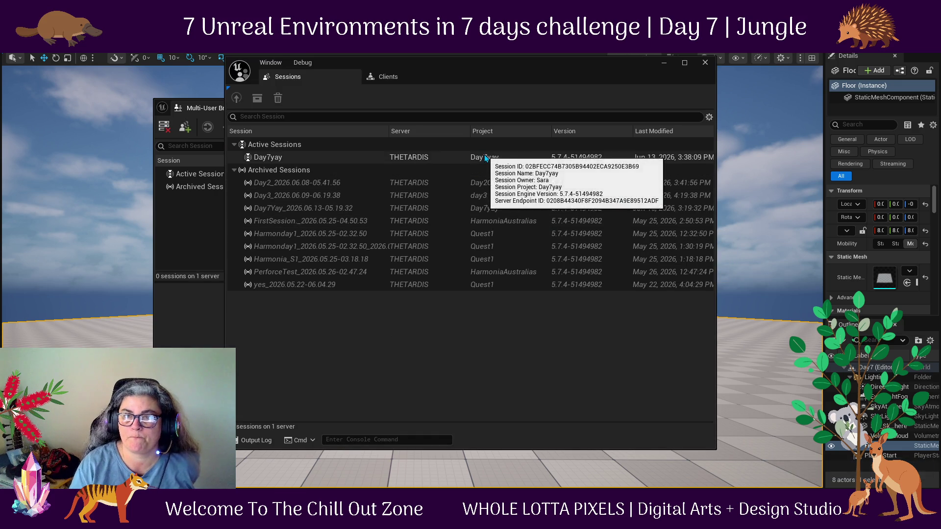
click(484, 158)
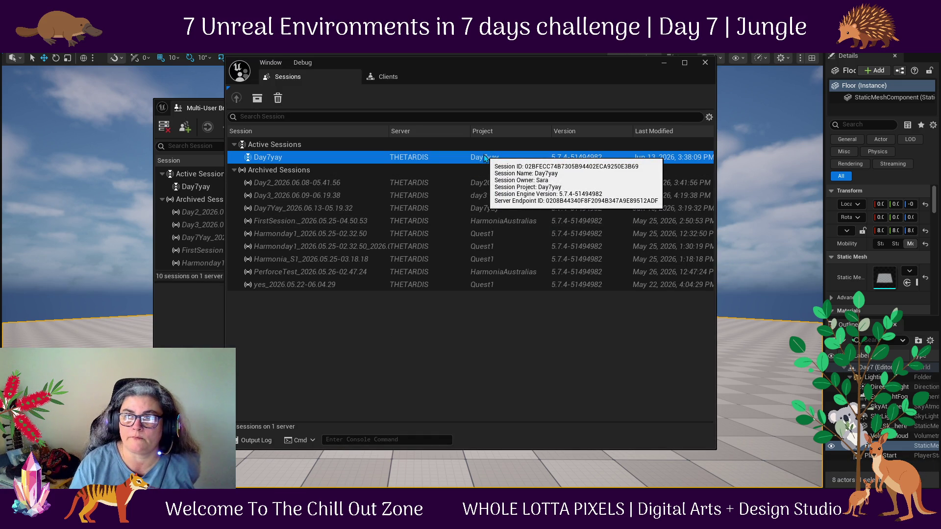
double_click(485, 157)
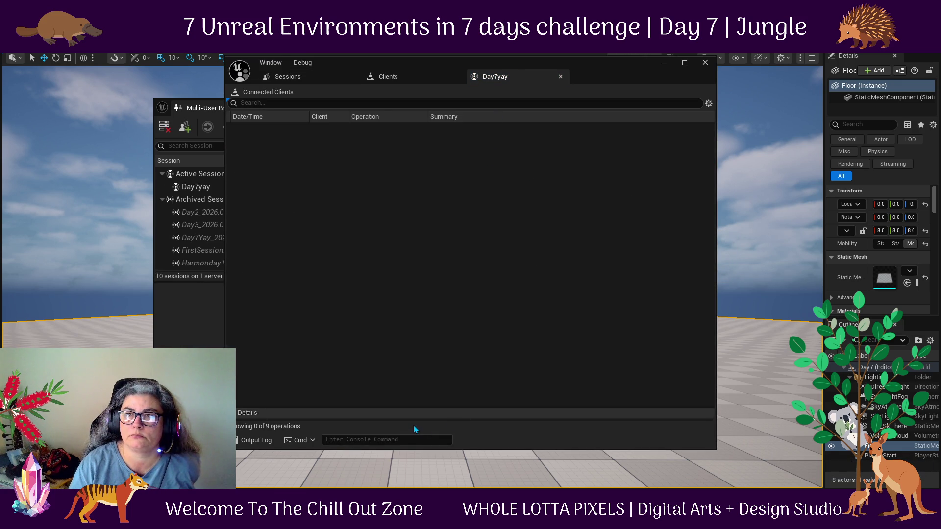
click(387, 77)
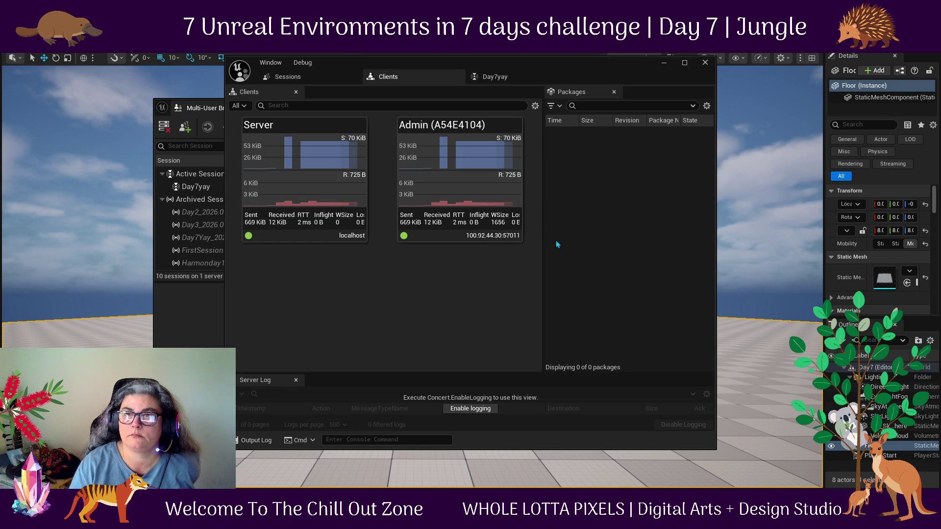
click(193, 184)
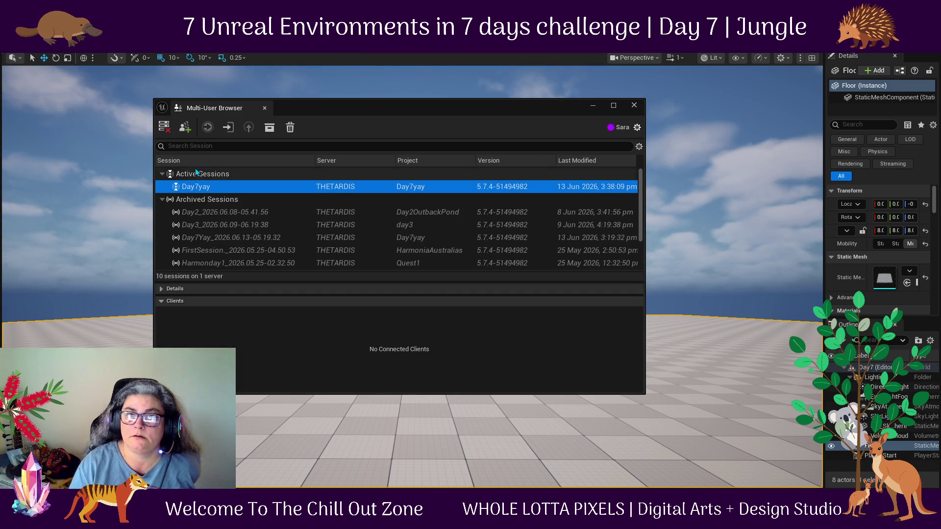
Join the Day7yay session and move the Multi-User Browser window aside.
double_click(196, 187)
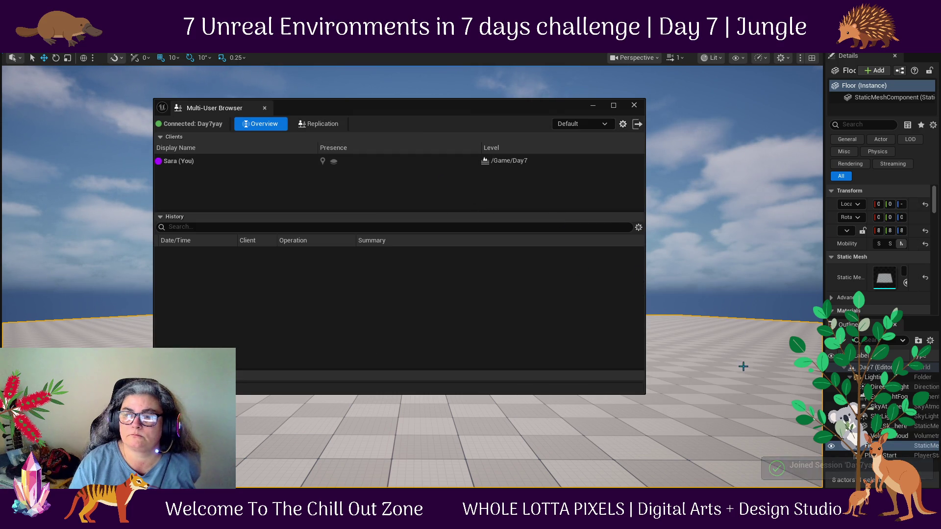
mouse_move(445, 110)
mouse_down()
mouse_move(463, 227)
mouse_move(640, 65)
mouse_move(381, 117)
mouse_move(377, 153)
mouse_up()
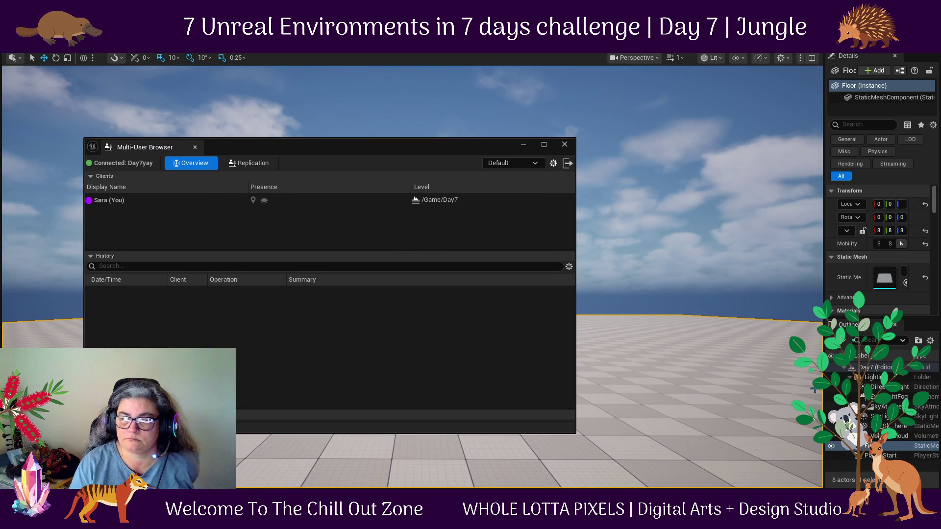
mouse_move(600, 522)
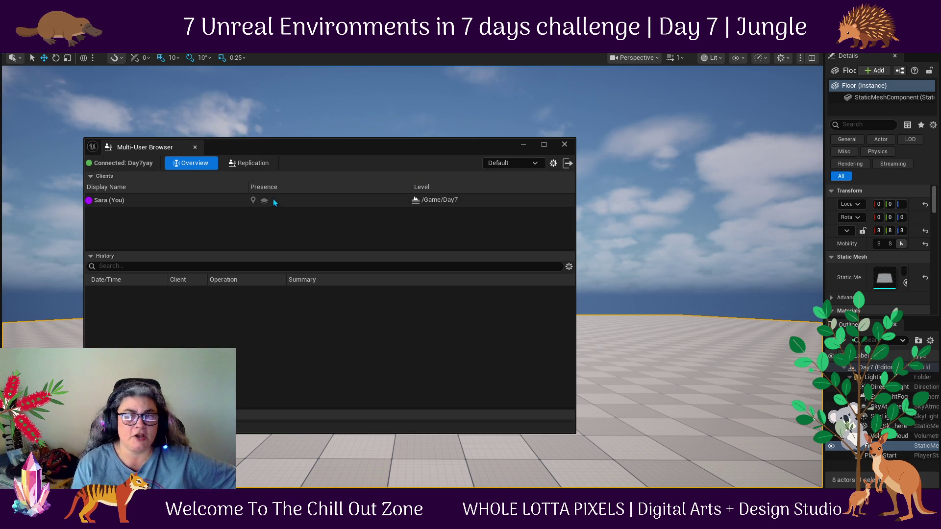
drag(353, 148, 314, 166)
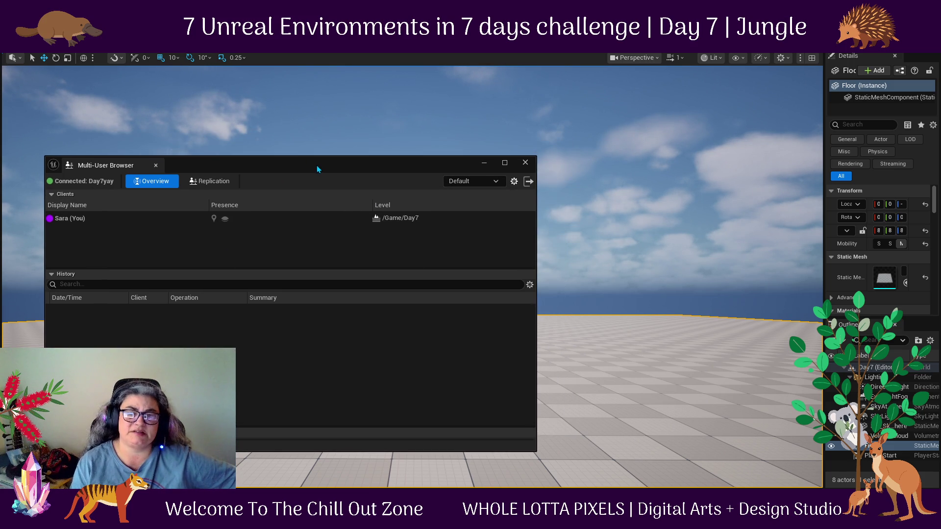
Select the local client, keep replication mode at Default, and close the browser.
click(98, 220)
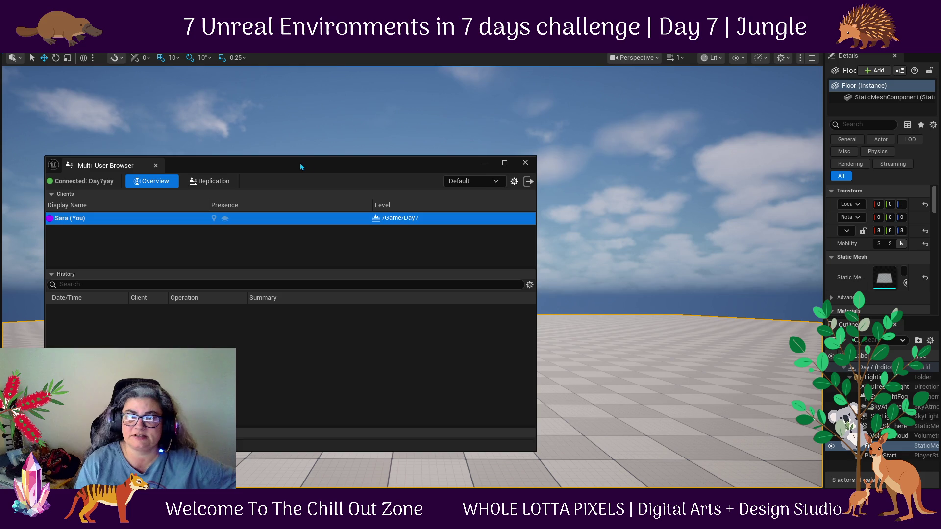
click(496, 182)
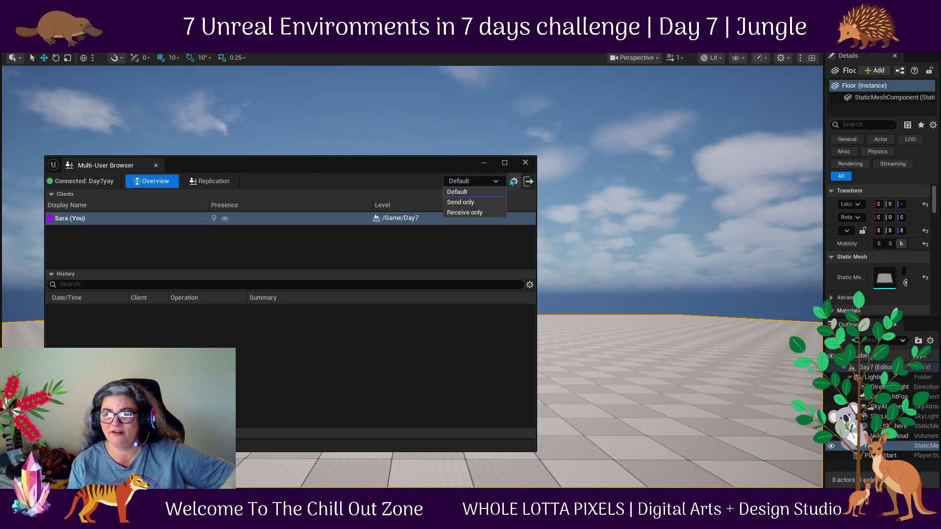
click(341, 178)
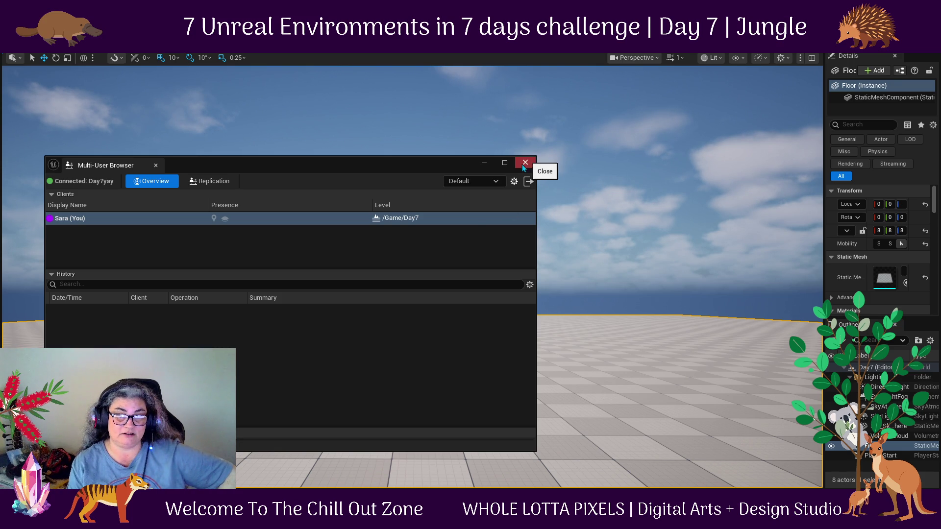
mouse_move(404, 163)
mouse_down()
mouse_move(487, 160)
mouse_move(459, 152)
mouse_up()
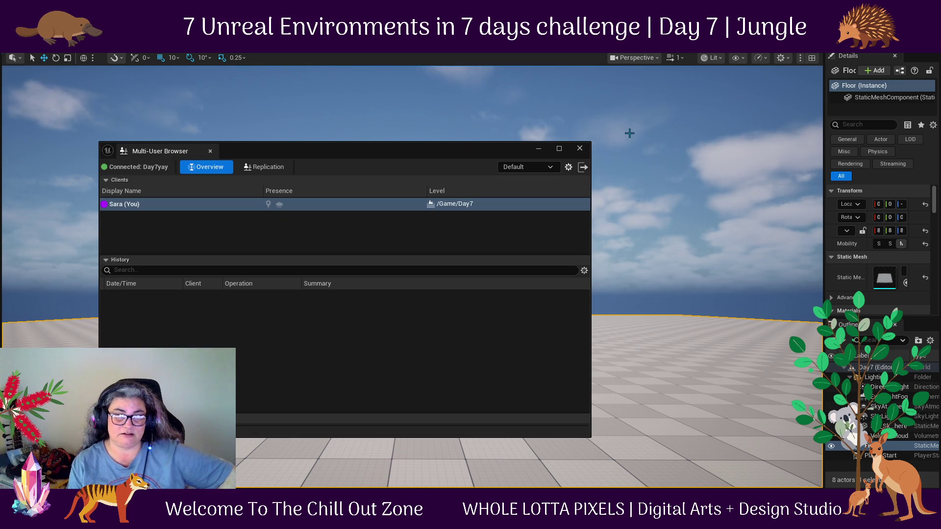
click(579, 148)
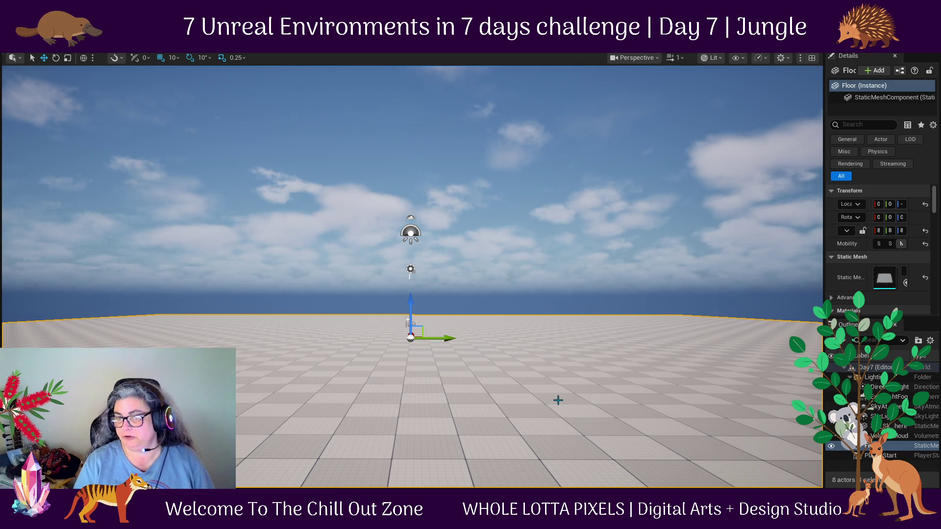
Zoom and tilt the viewport down toward the floor.
scroll(502, 392, down, 2)
scroll(505, 389, up, 4)
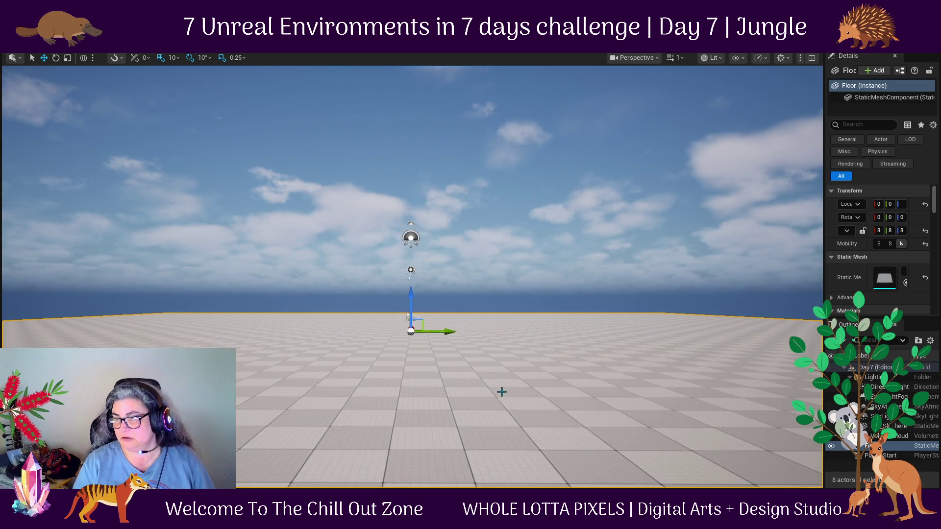
drag(507, 387, 505, 414)
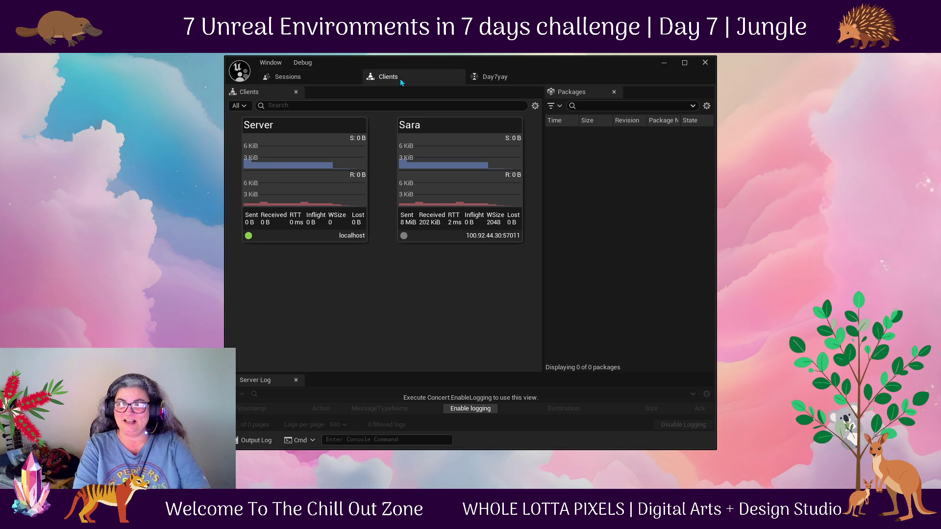
Minimize the server window and select DoorInteractionSystem in the launcher's My Projects.
click(664, 62)
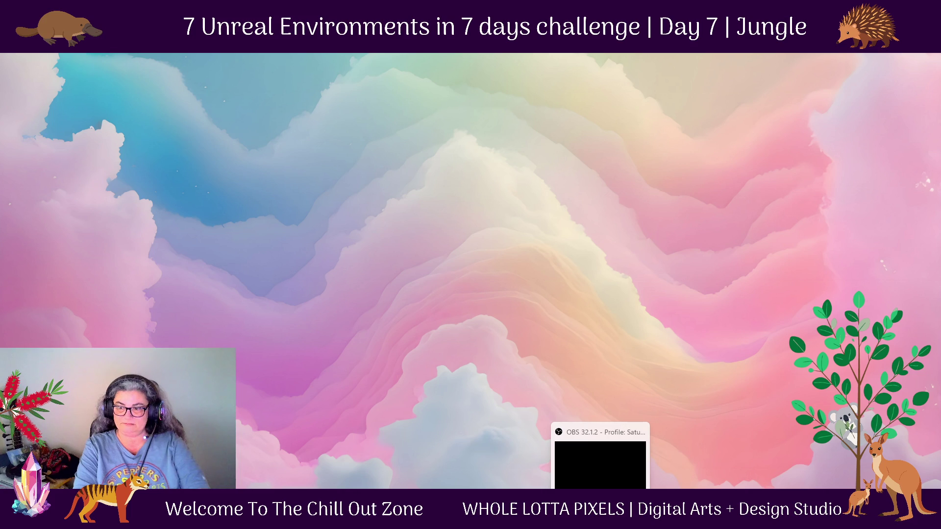
click(584, 519)
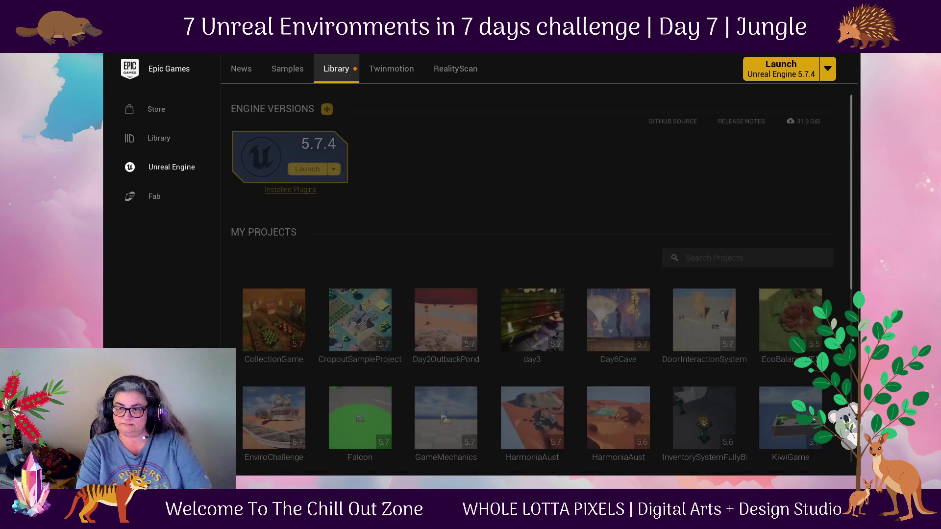
scroll(746, 301, down, 1)
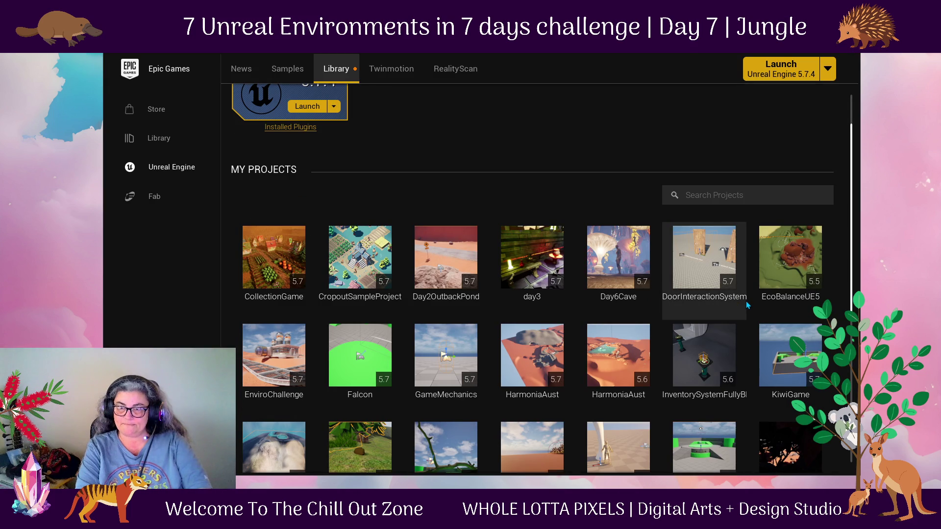
scroll(530, 299, down, 2)
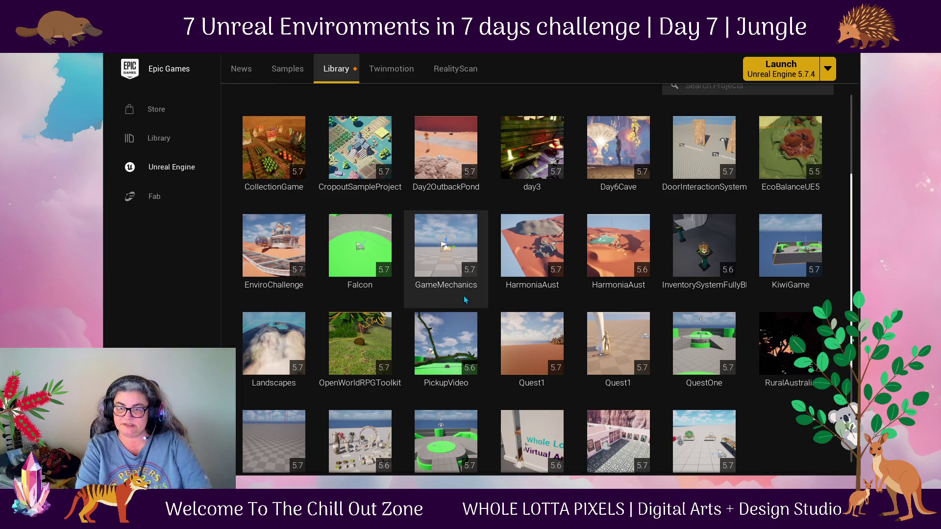
click(704, 157)
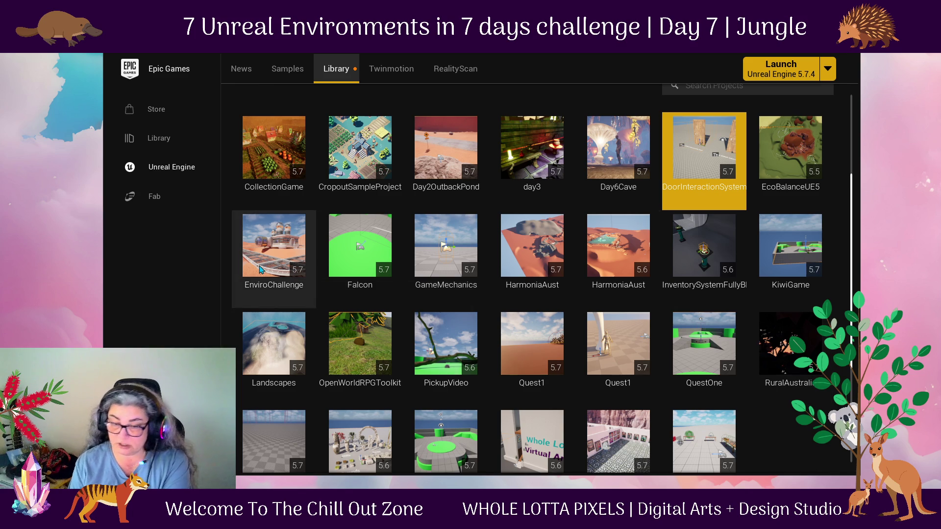
Scroll up and down through the My Projects list in the Library.
scroll(499, 325, down, 1)
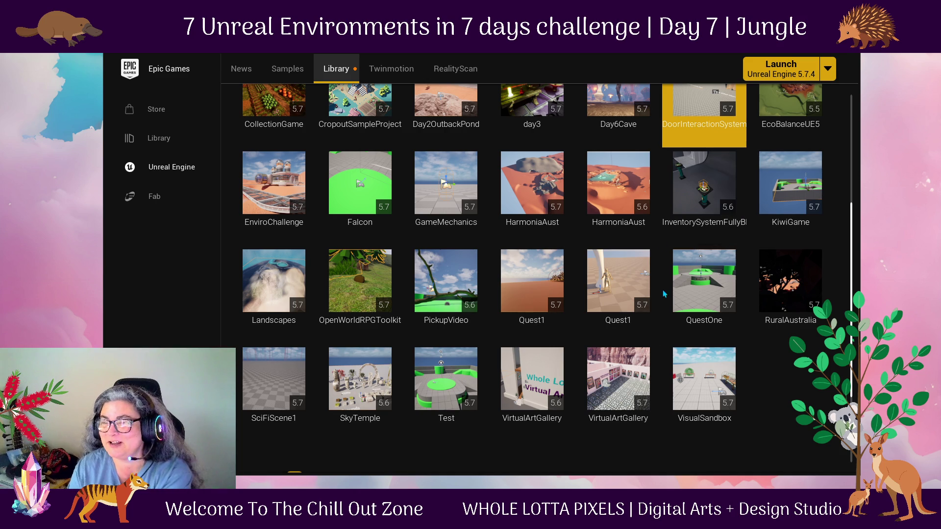
scroll(584, 262, up, 2)
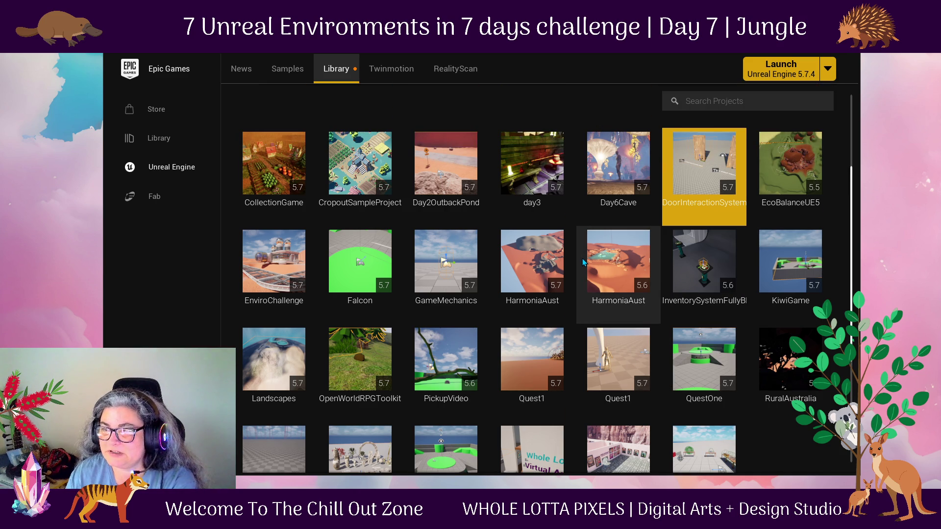
scroll(599, 271, up, 1)
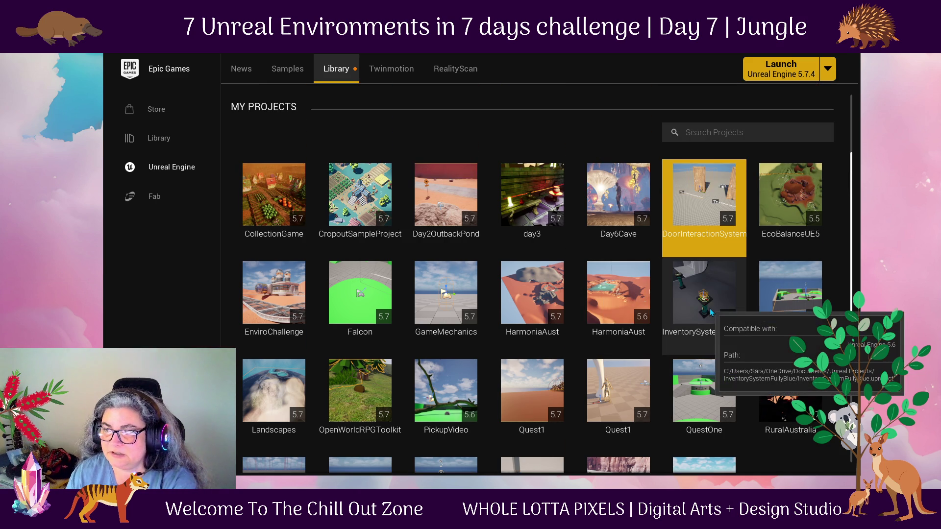
scroll(709, 312, down, 4)
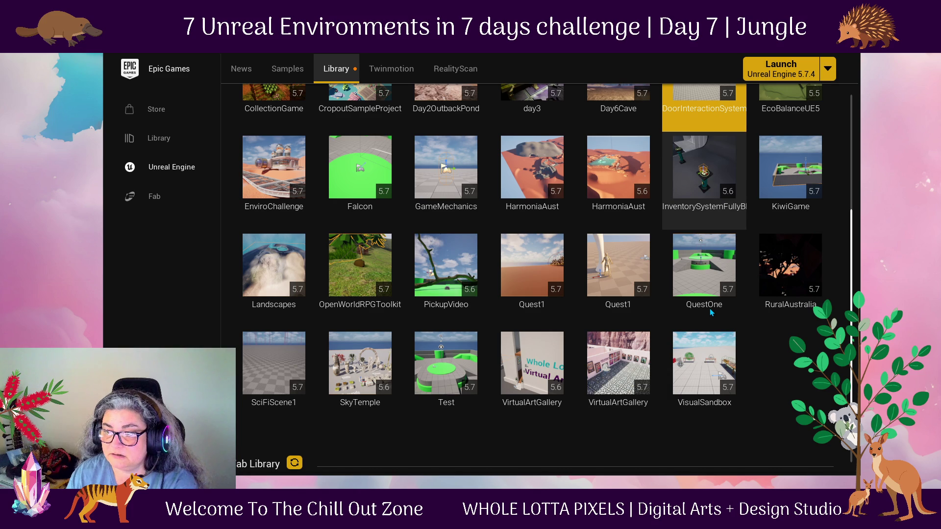
scroll(808, 396, down, 1)
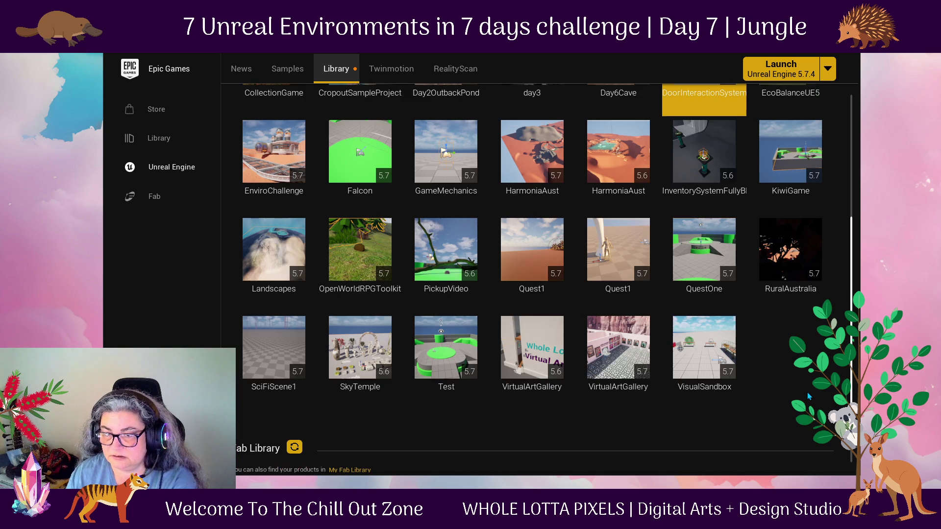
scroll(810, 396, up, 5)
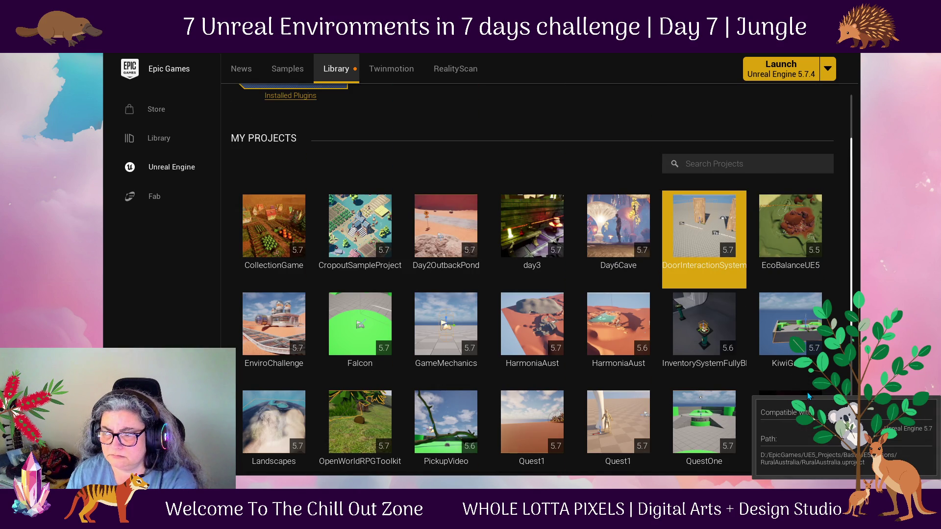
scroll(808, 396, up, 1)
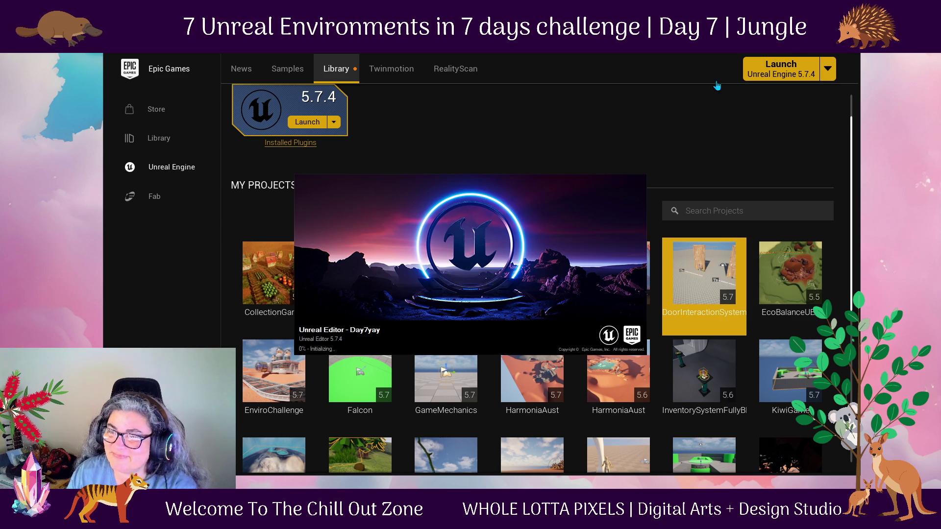
Minimize the launcher and look across the empty Day 7 level floor.
click(822, 54)
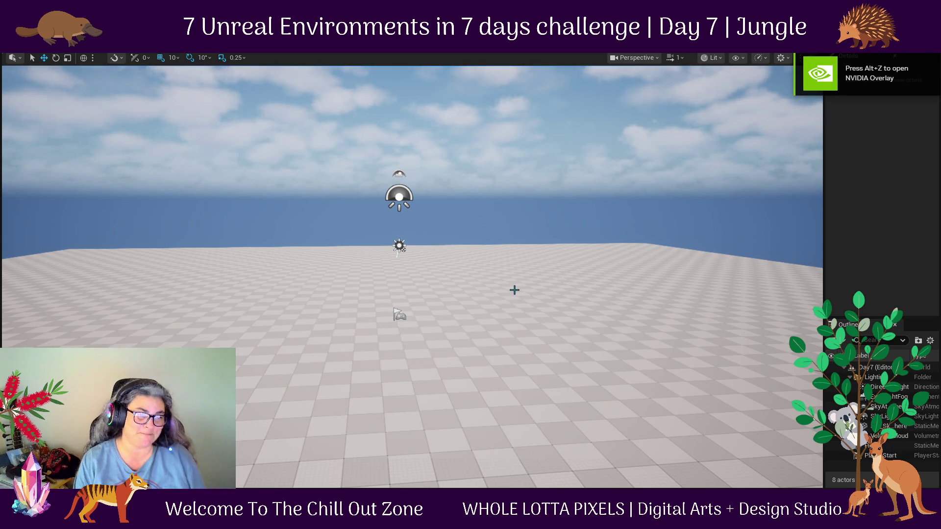
drag(462, 336, 442, 314)
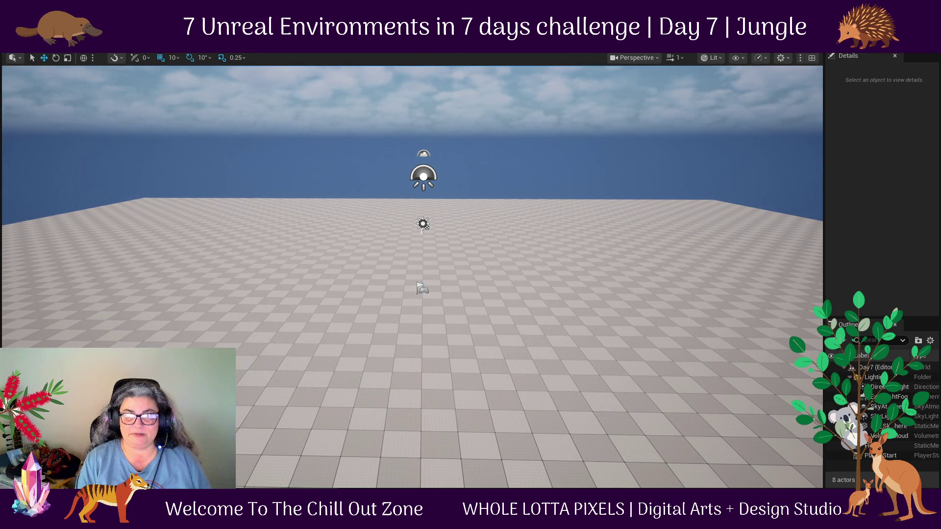
In Landscape mode, create a 121×121 landscape with 15×15-quad sections and 8×8 components.
click(15, 57)
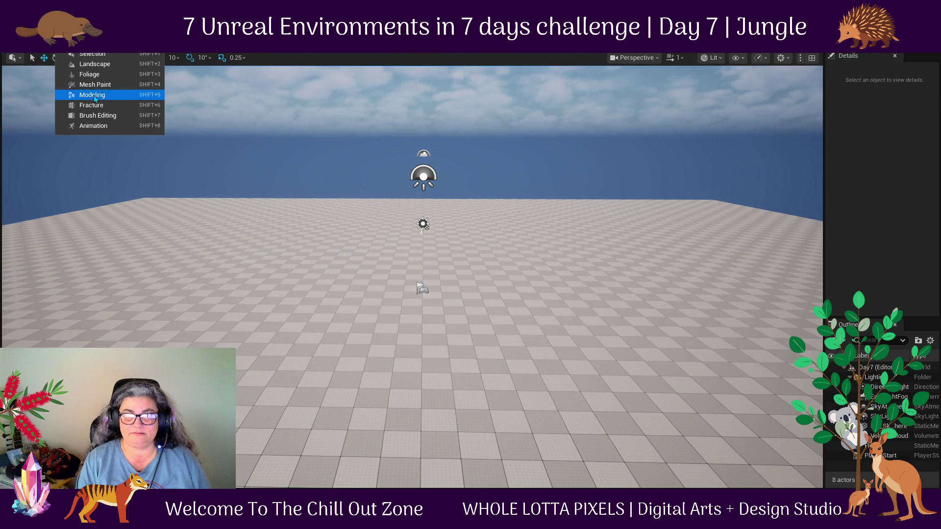
click(112, 56)
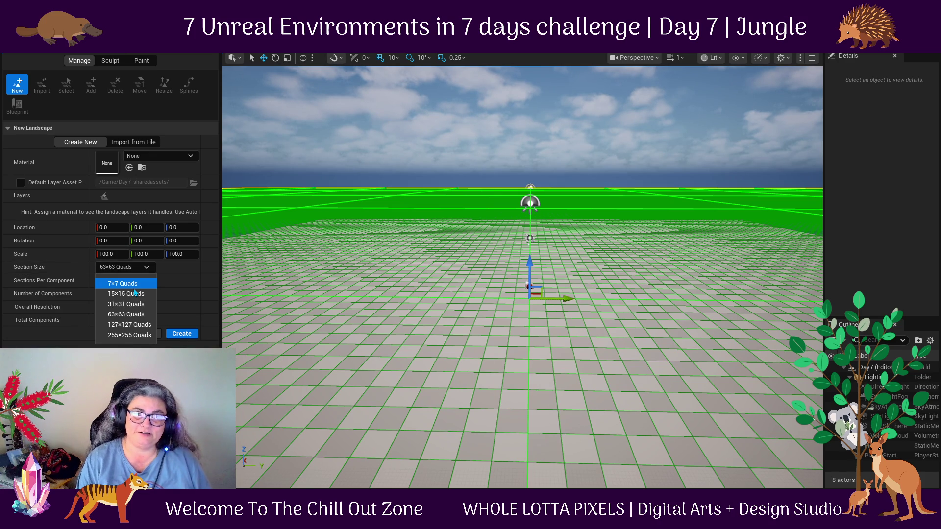
click(134, 286)
click(146, 268)
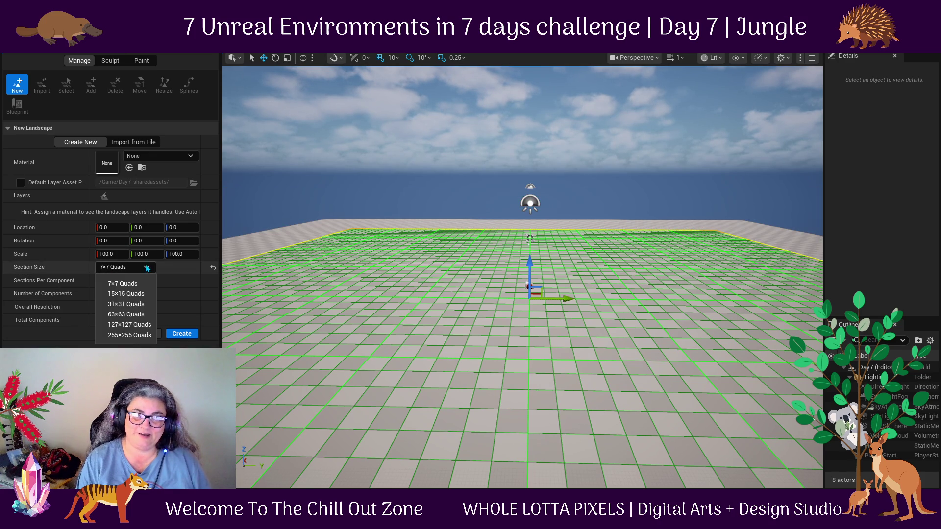
click(126, 294)
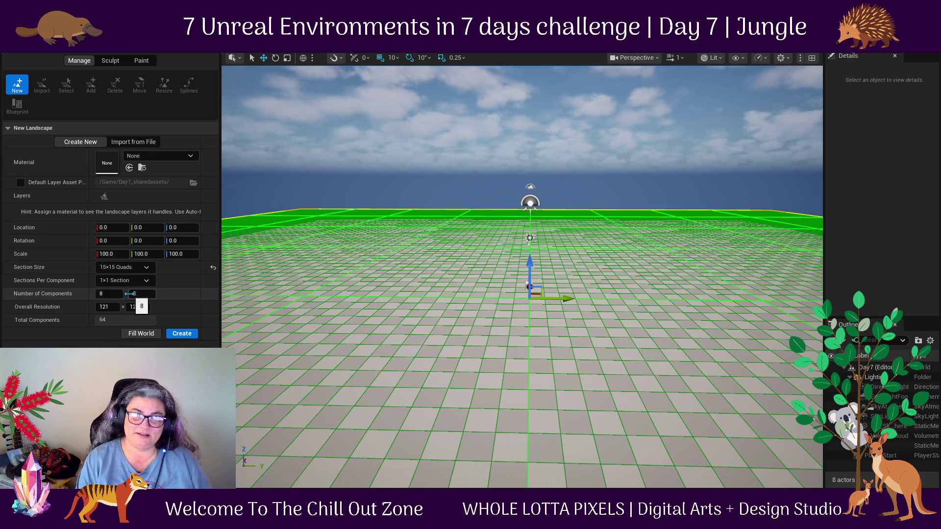
click(191, 334)
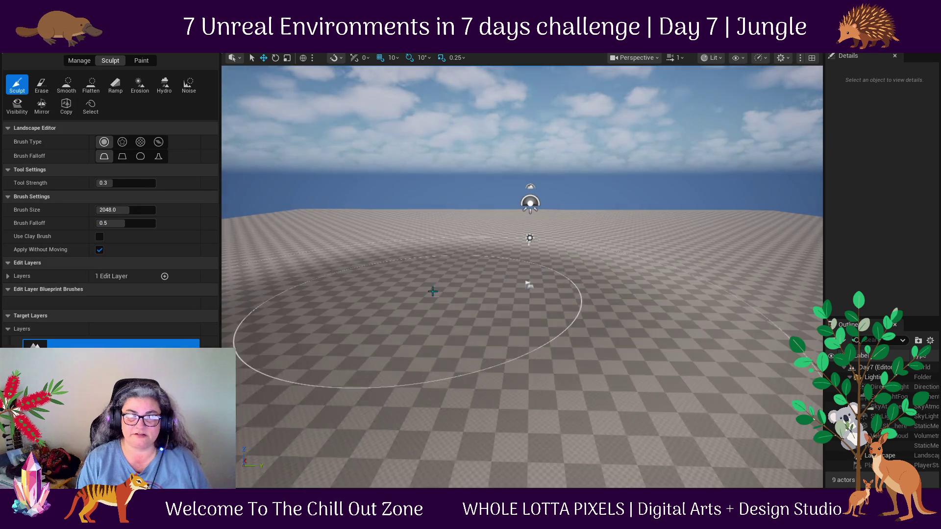
With a 2048 brush at 0.3 strength, raise a bump, a large left hill and a right ridge.
drag(578, 253, 414, 246)
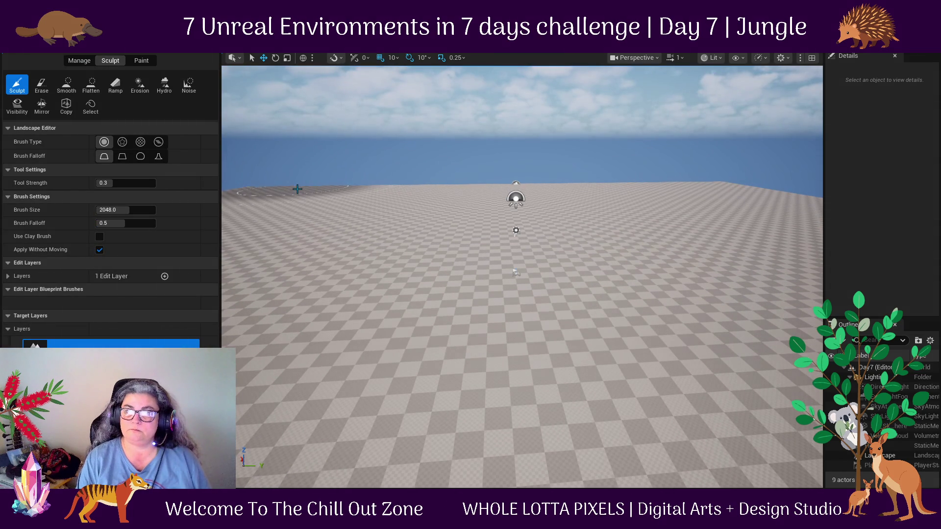
drag(304, 188, 545, 184)
mouse_move(722, 187)
mouse_down()
mouse_move(610, 164)
mouse_move(361, 185)
mouse_up()
scroll(464, 206, down, 5)
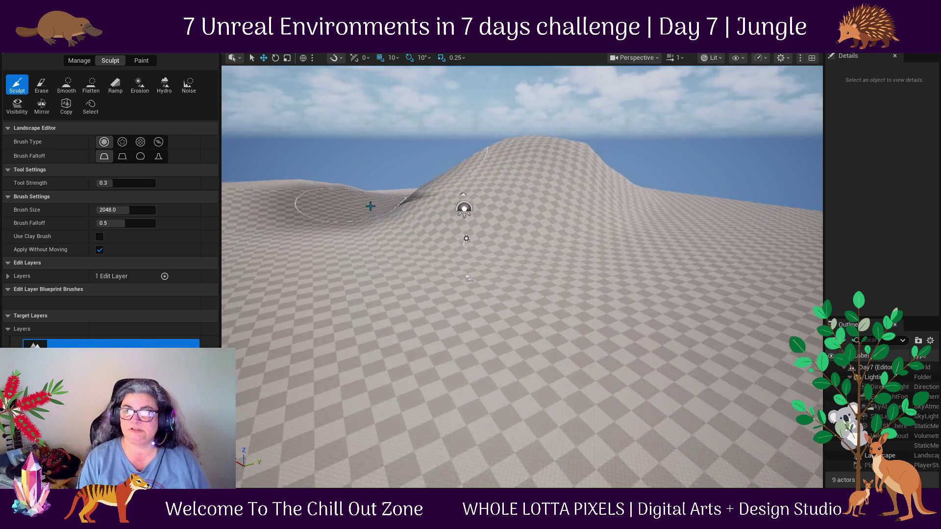
scroll(481, 186, up, 5)
scroll(577, 168, down, 5)
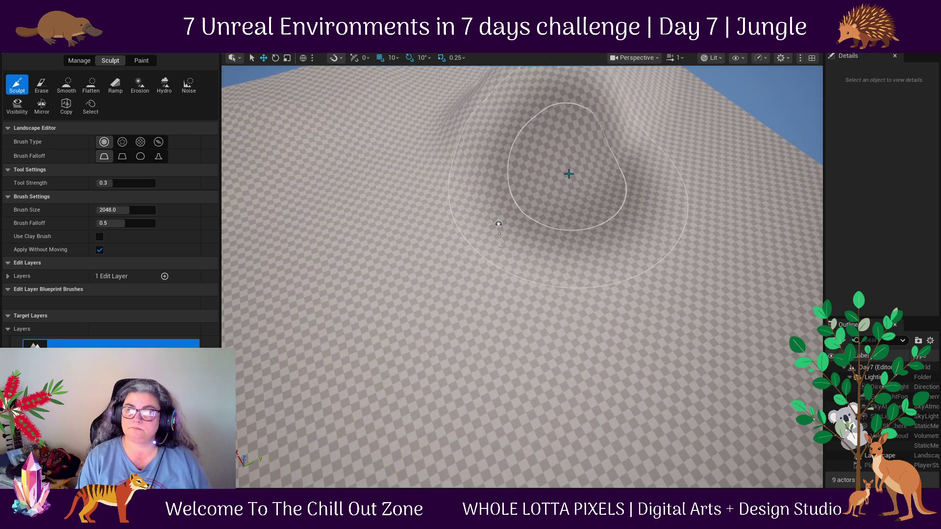
scroll(462, 189, down, 2)
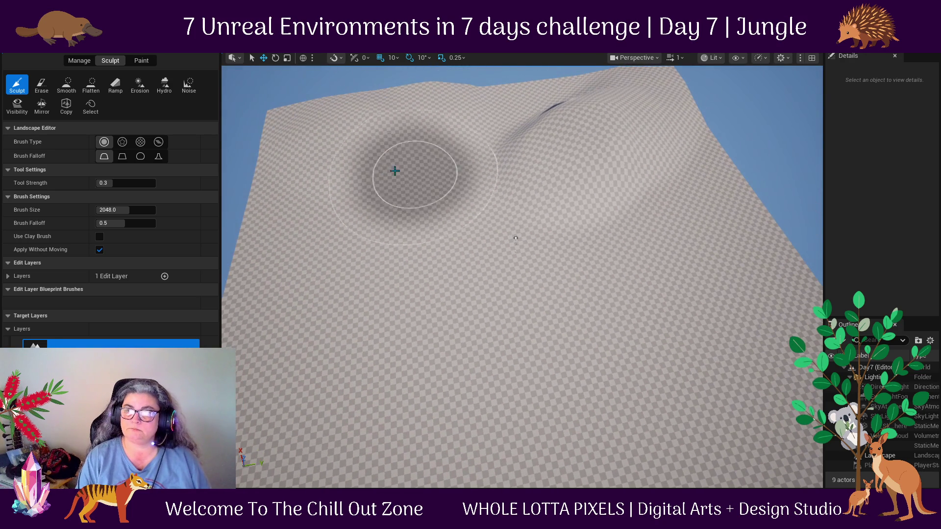
mouse_move(309, 300)
mouse_down()
mouse_move(338, 274)
mouse_move(287, 161)
mouse_move(279, 313)
mouse_up()
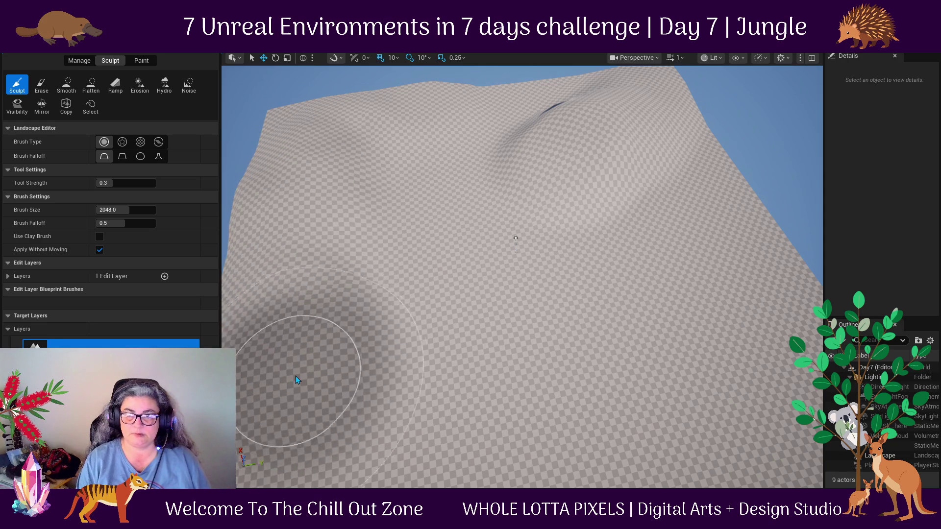
scroll(294, 343, down, 4)
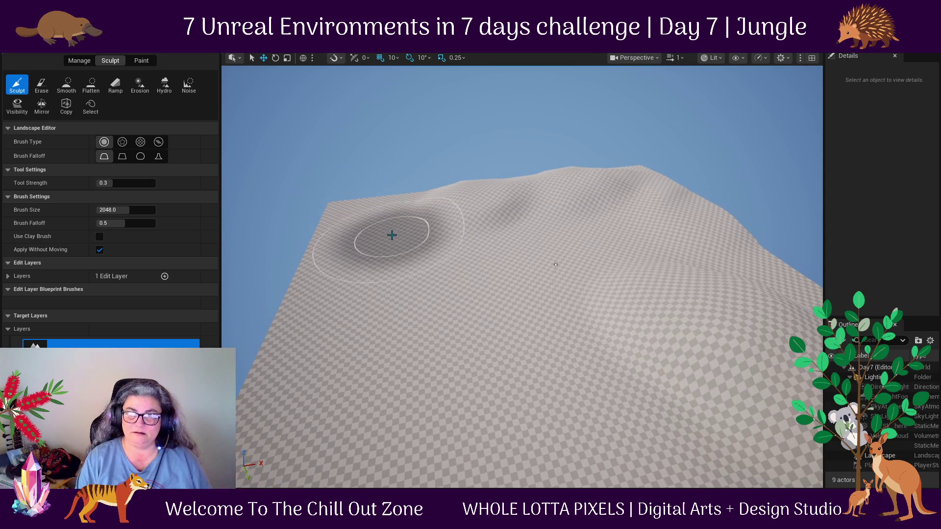
Sculpt more terrain across the middle and left slope, then raise the hill's top ridge.
mouse_move(349, 203)
mouse_down()
mouse_move(349, 241)
mouse_move(288, 397)
mouse_move(476, 362)
mouse_move(357, 294)
mouse_move(497, 287)
mouse_up()
scroll(498, 287, down, 3)
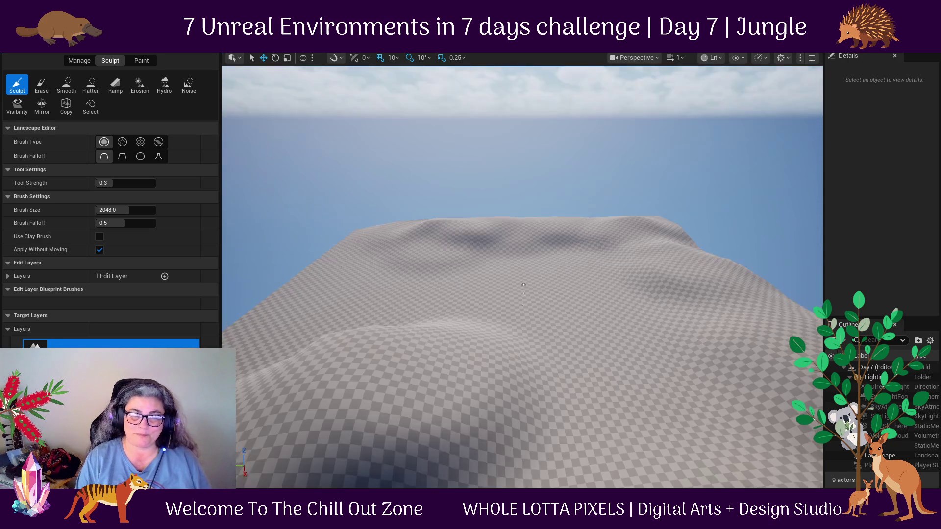
mouse_move(476, 252)
mouse_down()
mouse_move(453, 231)
mouse_move(389, 290)
mouse_move(294, 284)
mouse_move(273, 315)
mouse_move(351, 378)
mouse_move(380, 376)
mouse_up()
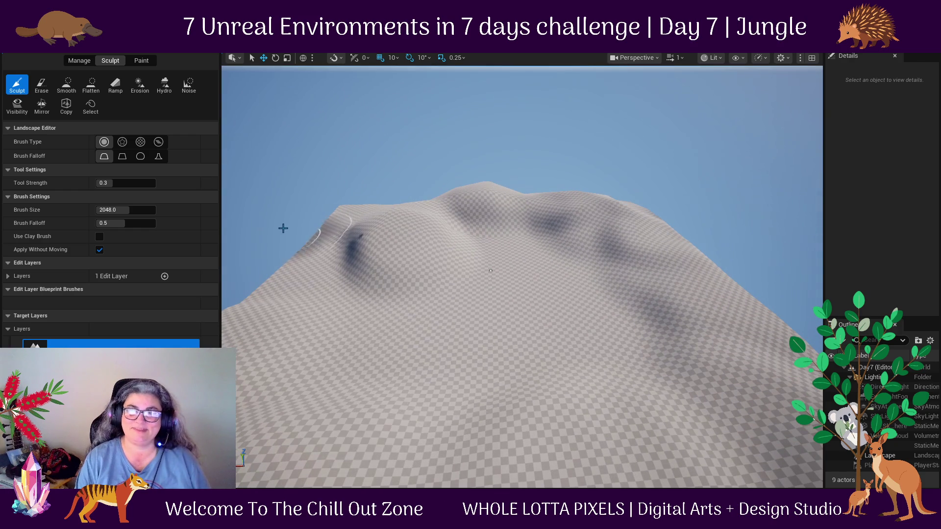
mouse_move(343, 224)
mouse_down()
mouse_move(316, 269)
mouse_move(384, 223)
mouse_up()
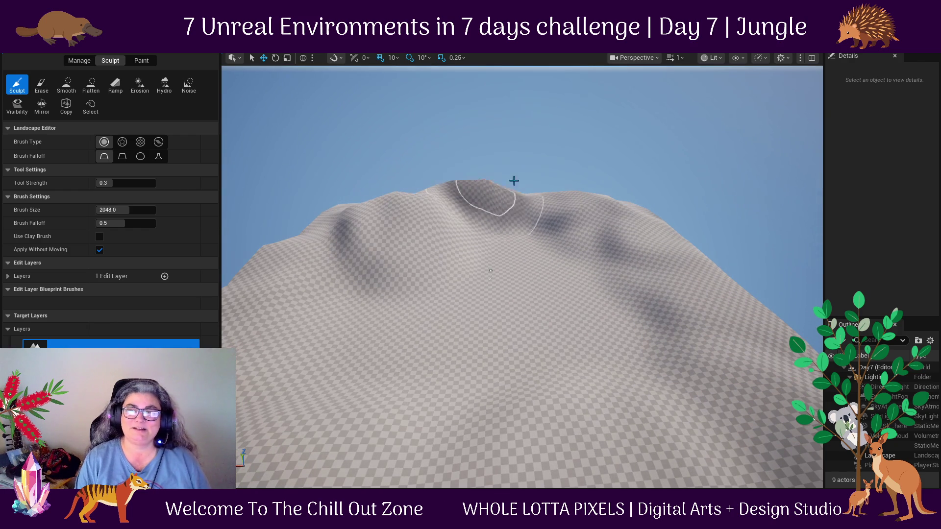
drag(659, 247, 542, 132)
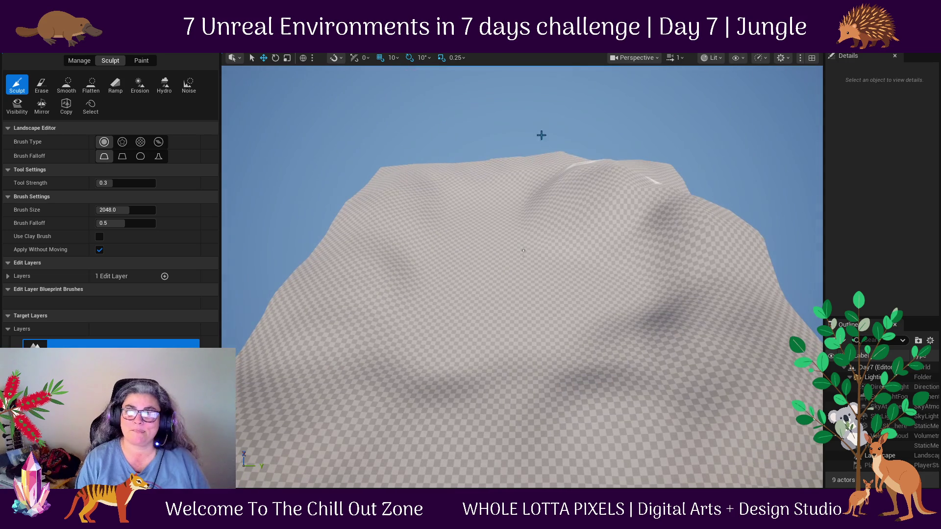
mouse_move(396, 167)
mouse_down()
mouse_move(304, 263)
mouse_move(721, 132)
mouse_up()
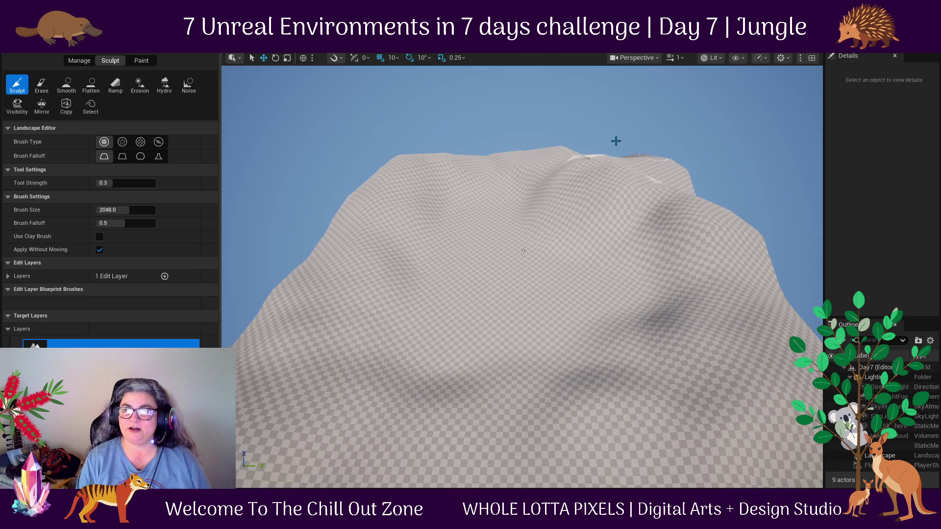
drag(725, 152, 583, 236)
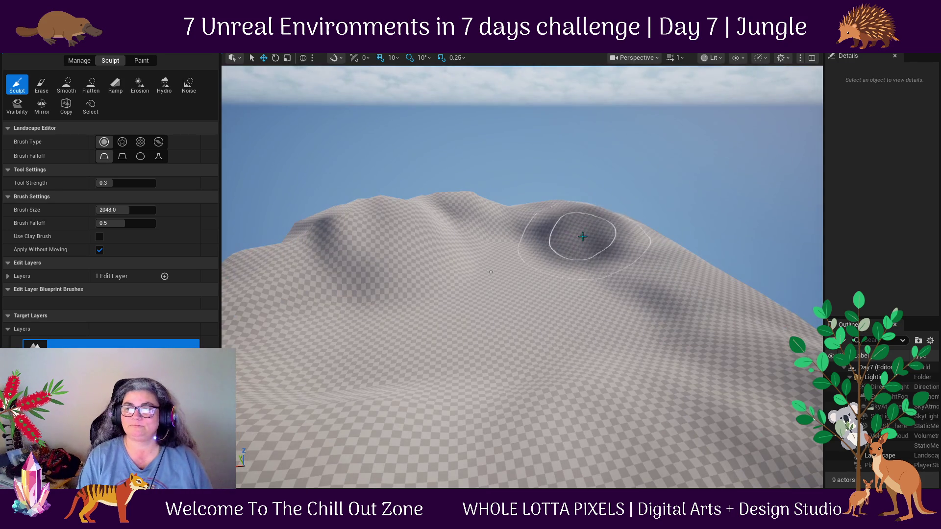
drag(630, 294, 630, 343)
mouse_move(506, 252)
mouse_down()
mouse_move(510, 267)
mouse_move(515, 240)
mouse_move(518, 248)
mouse_up()
mouse_move(599, 90)
mouse_down()
mouse_move(575, 89)
mouse_move(678, 93)
mouse_move(392, 117)
mouse_move(340, 130)
mouse_move(347, 172)
mouse_move(375, 137)
mouse_up()
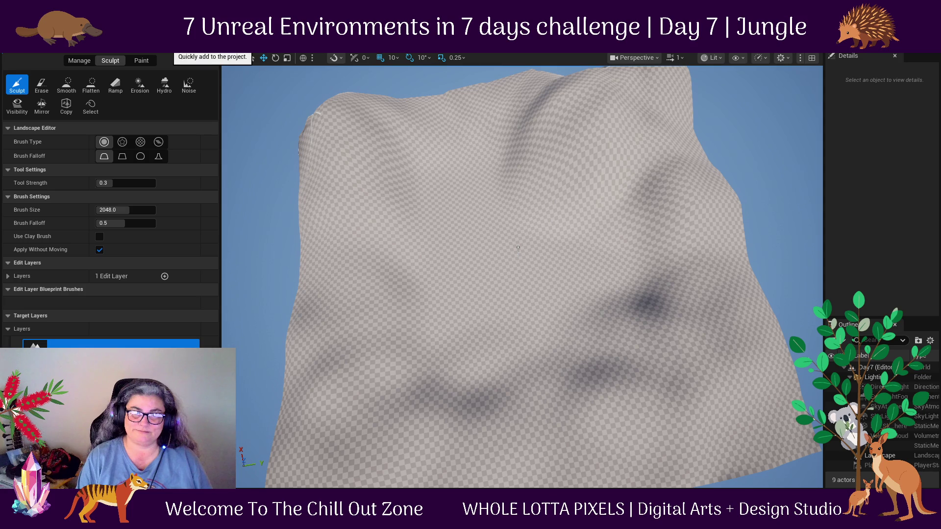
Smooth out the dark dips across the terrain.
click(67, 91)
mouse_move(455, 383)
mouse_down()
mouse_move(704, 216)
mouse_move(551, 378)
mouse_move(325, 101)
mouse_move(552, 113)
mouse_move(637, 82)
mouse_move(629, 66)
mouse_move(784, 404)
mouse_move(290, 367)
mouse_move(595, 116)
mouse_move(479, 84)
mouse_move(315, 304)
mouse_move(375, 398)
mouse_move(388, 206)
mouse_move(427, 283)
mouse_up()
drag(551, 271, 471, 294)
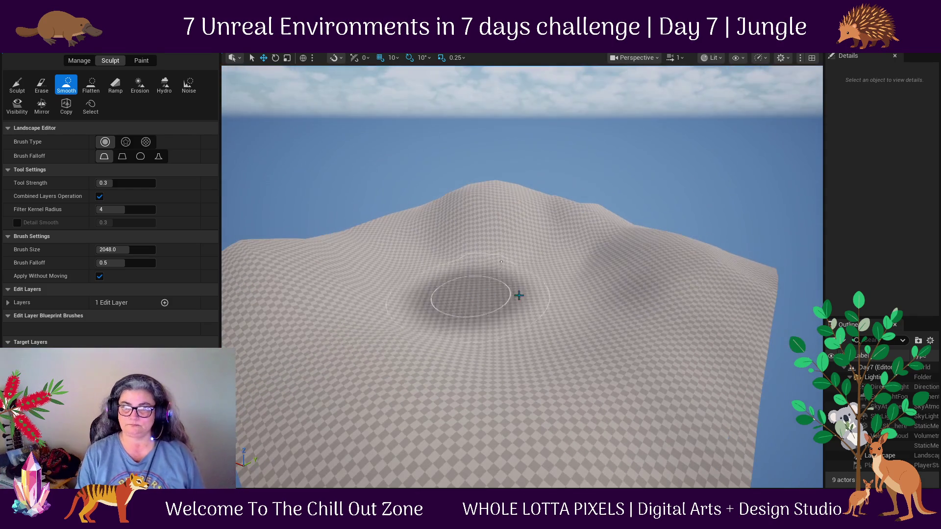
Flatten the hilltop and slope into a raised plateau with steep edges.
click(93, 85)
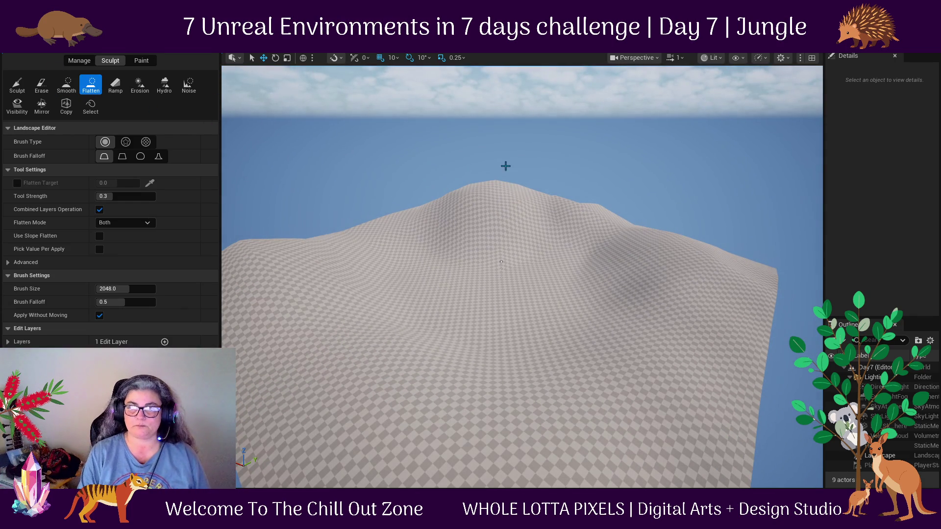
drag(492, 182, 550, 187)
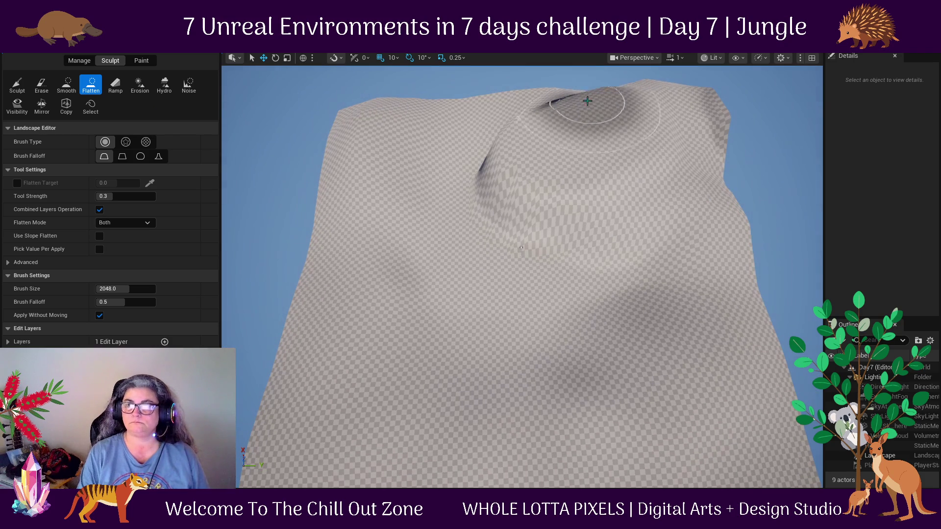
mouse_move(592, 98)
mouse_down()
mouse_move(664, 83)
mouse_move(630, 80)
mouse_move(682, 67)
mouse_up()
scroll(683, 67, down, 5)
mouse_move(557, 275)
mouse_down()
mouse_move(443, 300)
mouse_move(536, 336)
mouse_move(397, 285)
mouse_up()
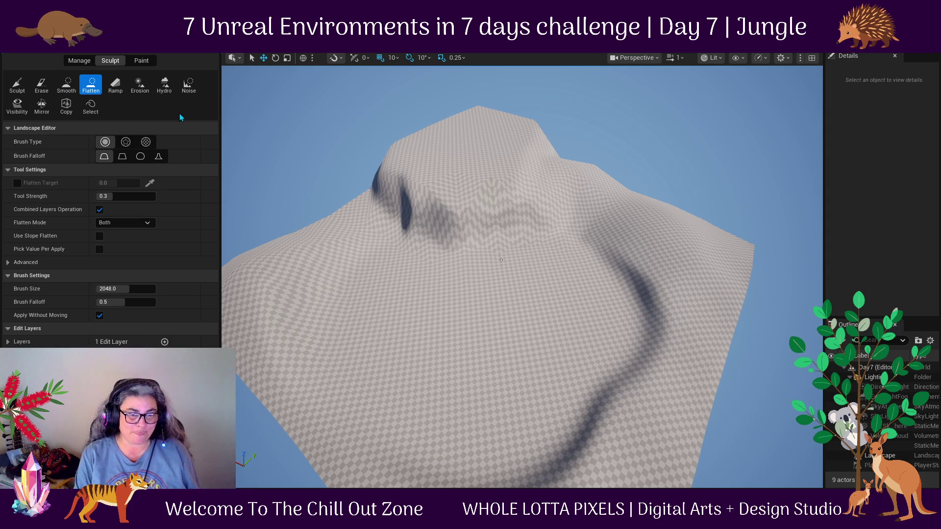
mouse_move(582, 211)
mouse_down()
mouse_move(574, 281)
mouse_move(546, 336)
mouse_move(487, 307)
mouse_move(494, 285)
mouse_move(542, 269)
mouse_move(567, 294)
mouse_move(556, 245)
mouse_move(351, 275)
mouse_up()
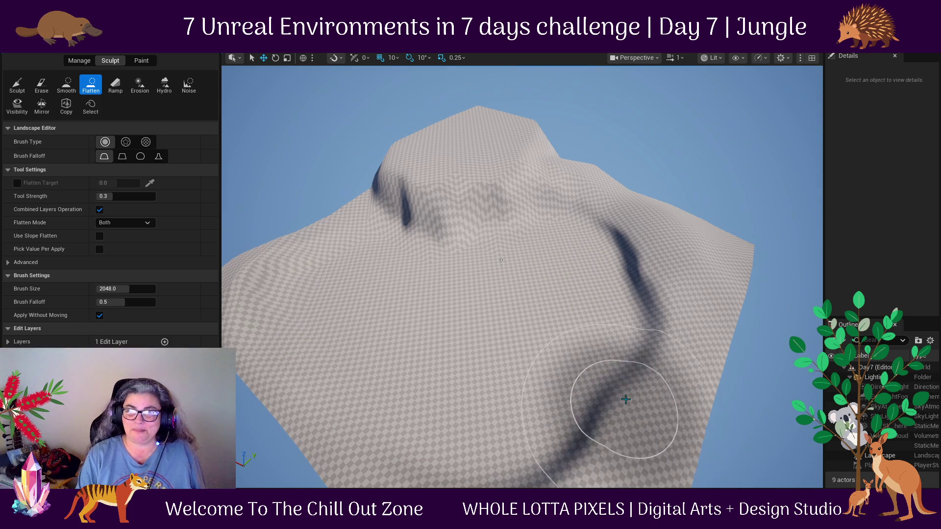
mouse_move(380, 399)
mouse_down()
mouse_move(372, 373)
mouse_move(346, 420)
mouse_up()
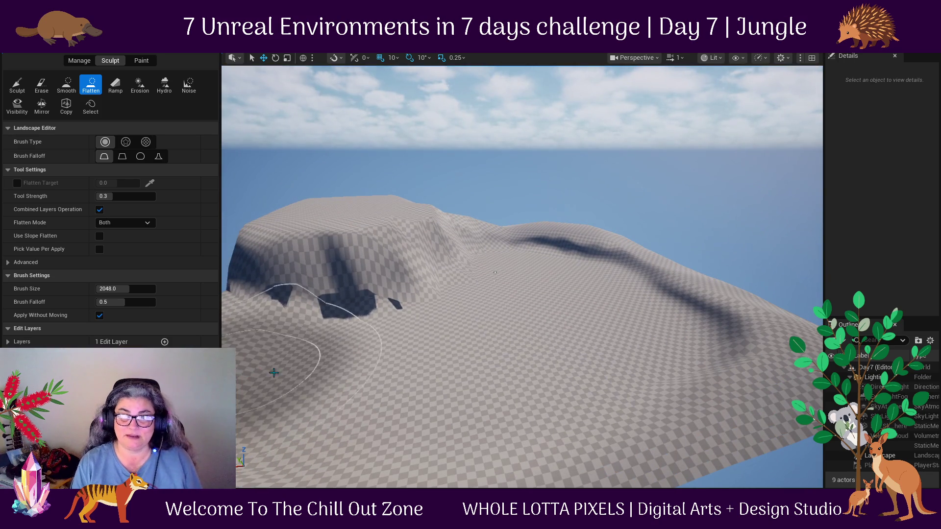
Smooth the dark ridge on the right slope, the top dimple and the left-slope dimple.
click(69, 92)
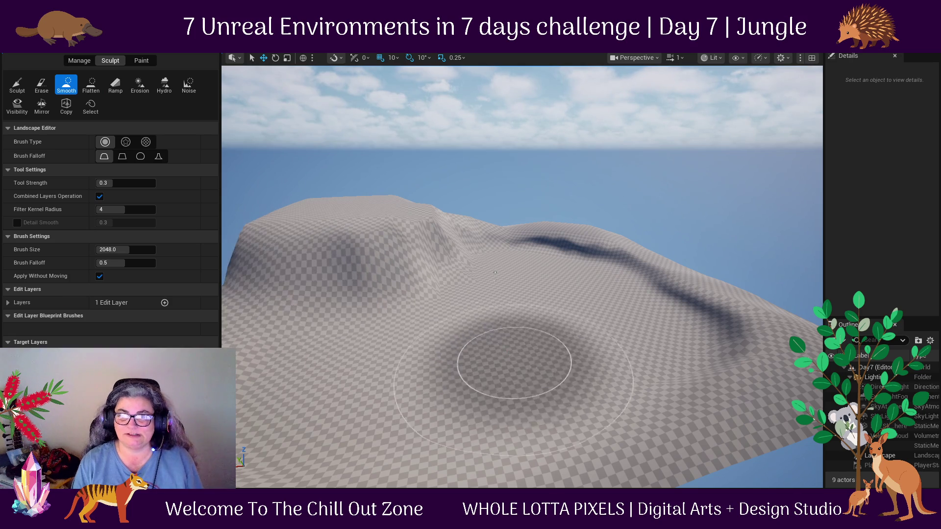
drag(513, 363, 733, 244)
mouse_move(623, 229)
mouse_down()
mouse_move(661, 305)
mouse_move(436, 200)
mouse_up()
drag(534, 213, 408, 332)
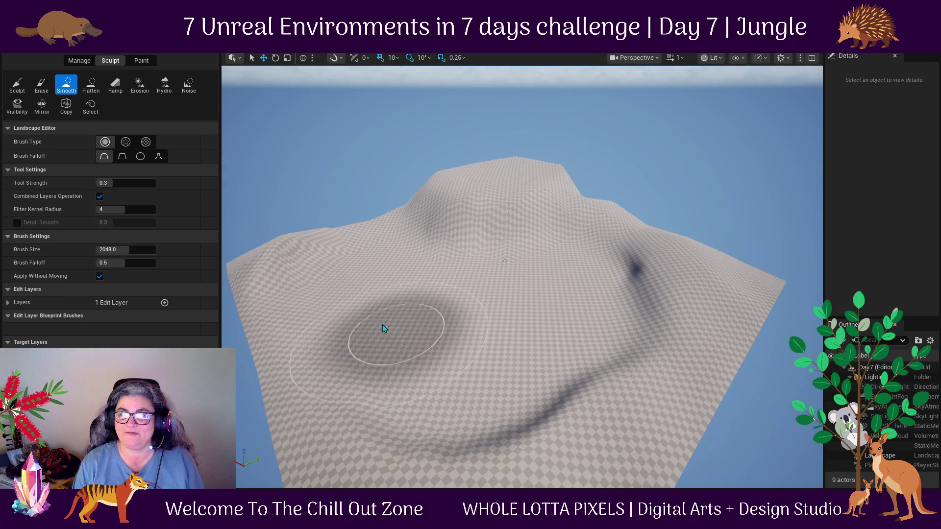
drag(319, 266, 242, 200)
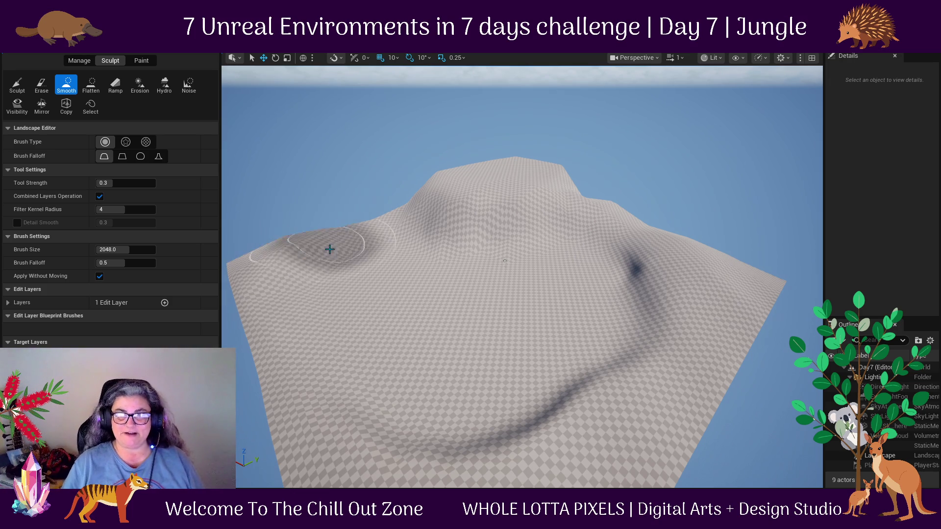
scroll(399, 361, down, 5)
scroll(399, 361, up, 5)
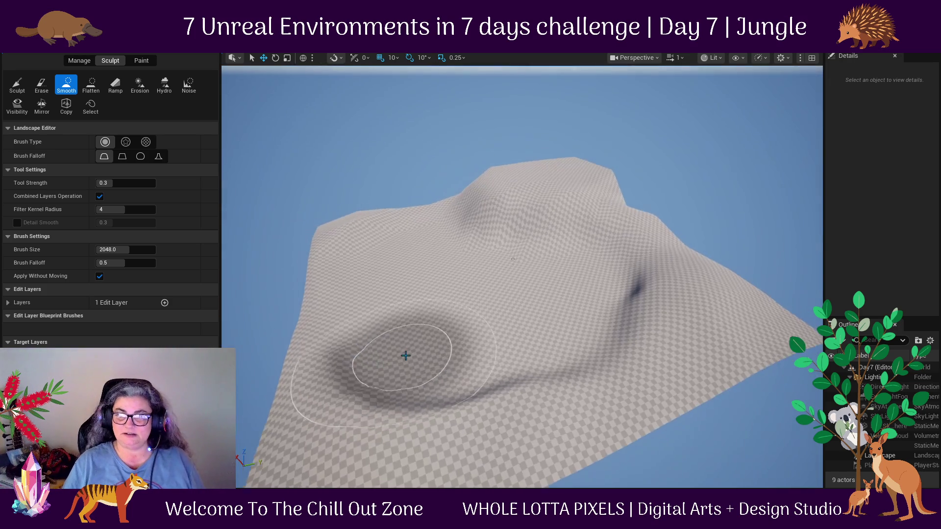
Smooth the dark crease on the right side and inspect the softened hill.
drag(406, 356, 411, 343)
mouse_move(612, 314)
mouse_down()
mouse_move(787, 336)
mouse_move(767, 315)
mouse_move(686, 303)
mouse_move(683, 256)
mouse_move(588, 308)
mouse_move(515, 265)
mouse_up()
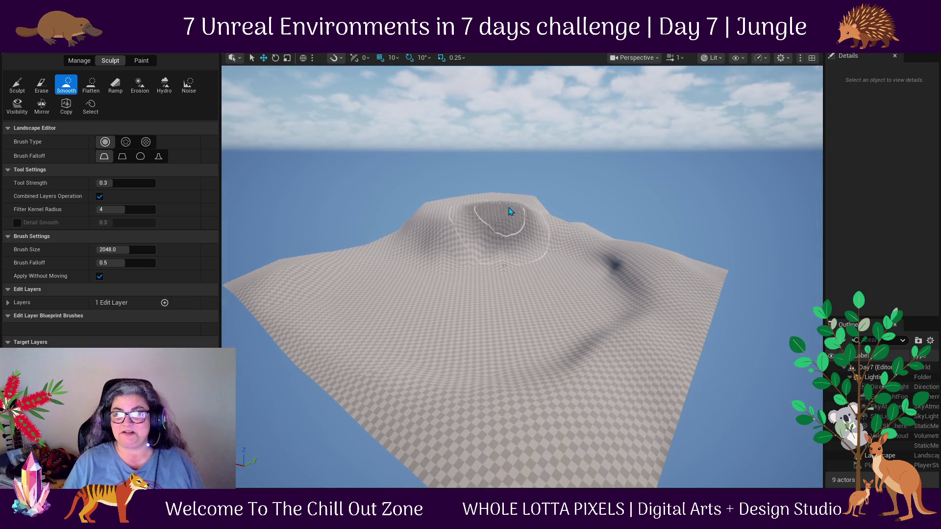
scroll(446, 328, up, 3)
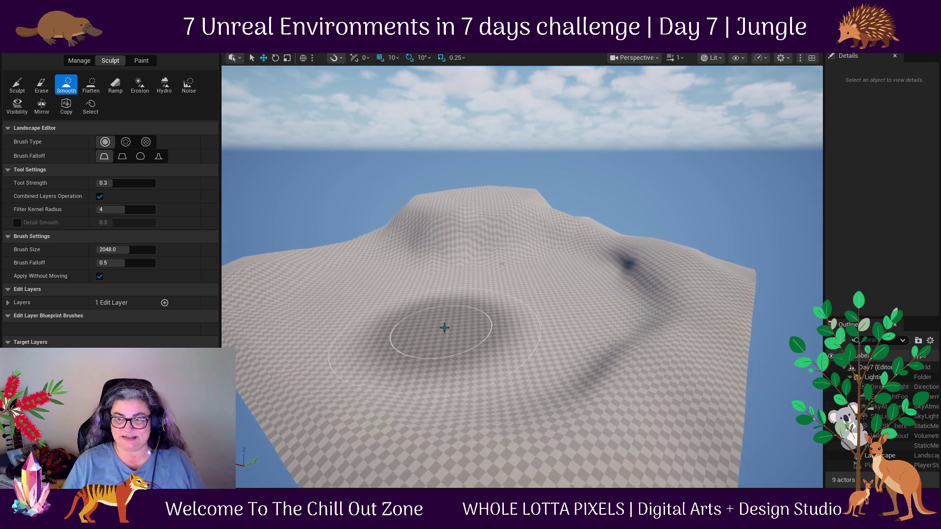
mouse_move(457, 353)
mouse_down()
mouse_move(387, 299)
mouse_move(455, 353)
mouse_up()
scroll(546, 294, down, 1)
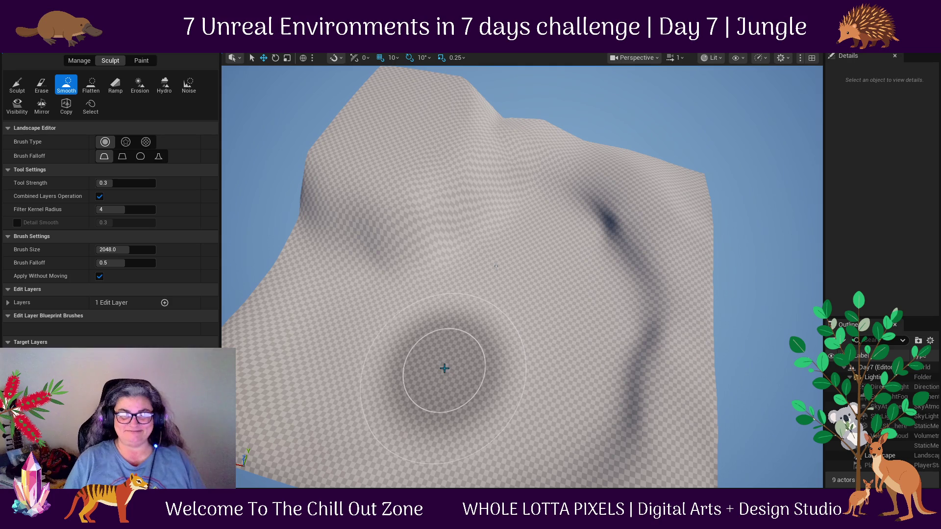
drag(368, 361, 480, 330)
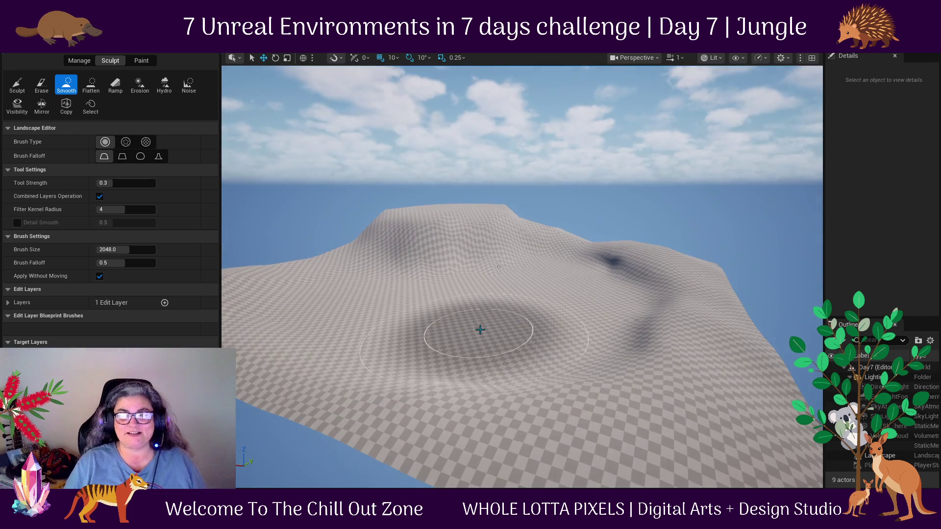
scroll(486, 332, up, 4)
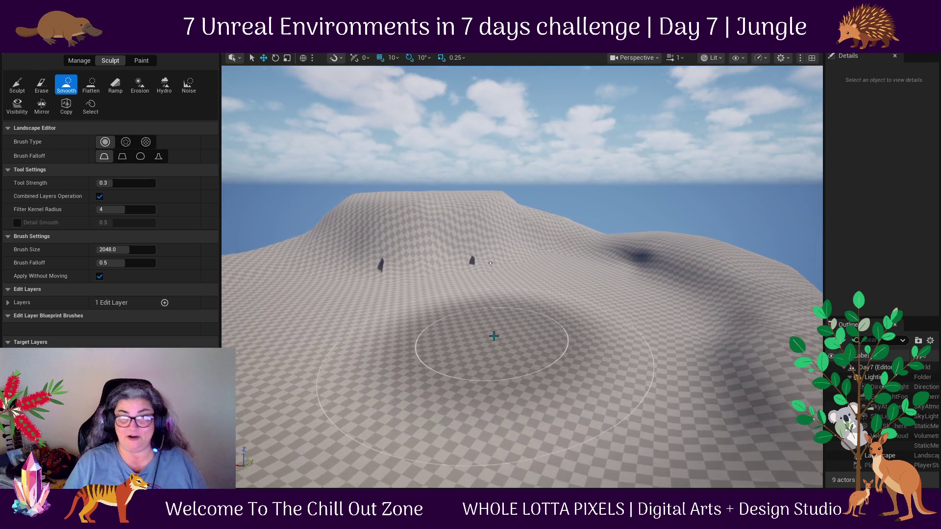
scroll(494, 336, up, 6)
scroll(490, 319, down, 5)
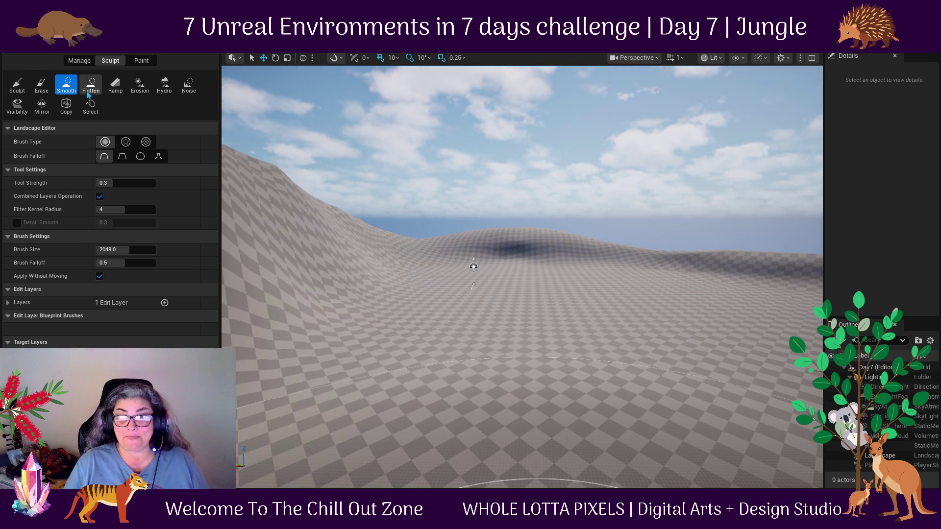
Flatten the foreground slope, a patch on the hill and a ledge near the hilltop.
click(88, 94)
mouse_move(641, 393)
mouse_down()
mouse_move(546, 374)
mouse_move(452, 330)
mouse_move(422, 269)
mouse_up()
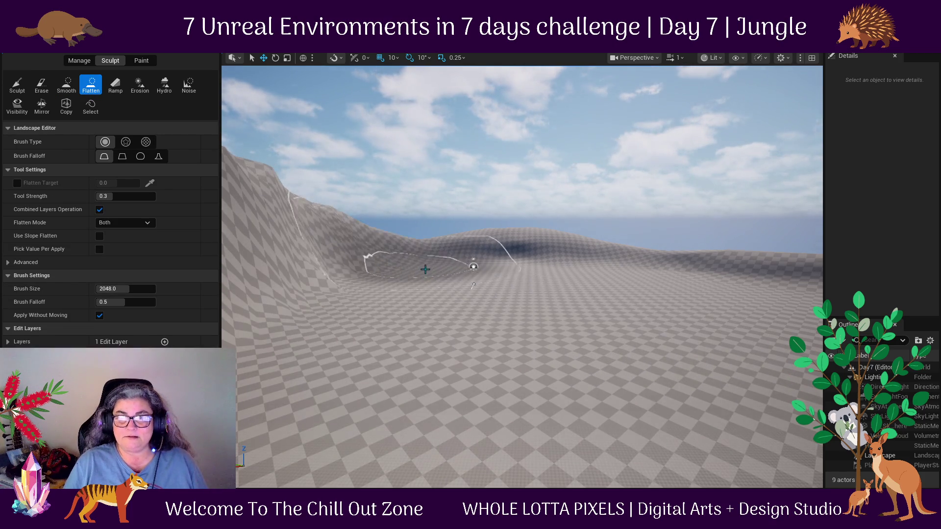
scroll(422, 269, up, 8)
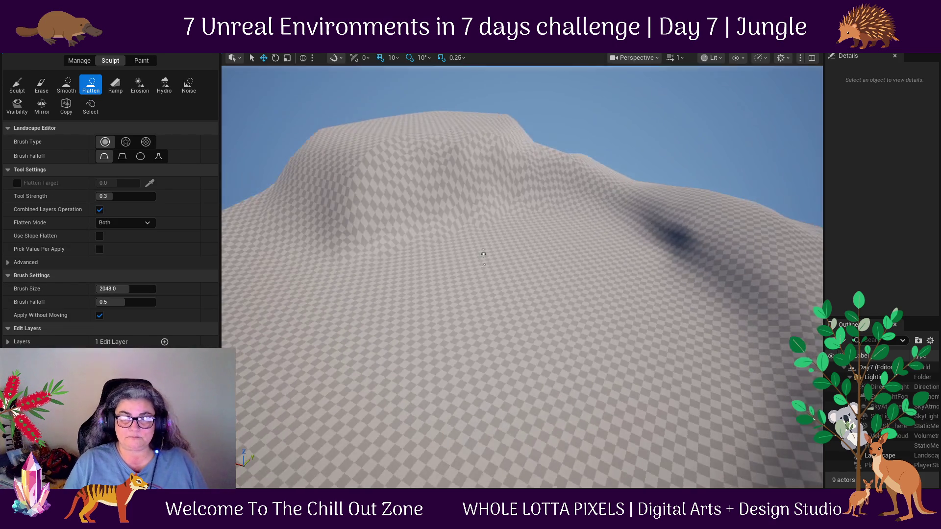
mouse_move(484, 254)
mouse_down()
mouse_move(577, 336)
mouse_move(420, 168)
mouse_move(441, 273)
mouse_up()
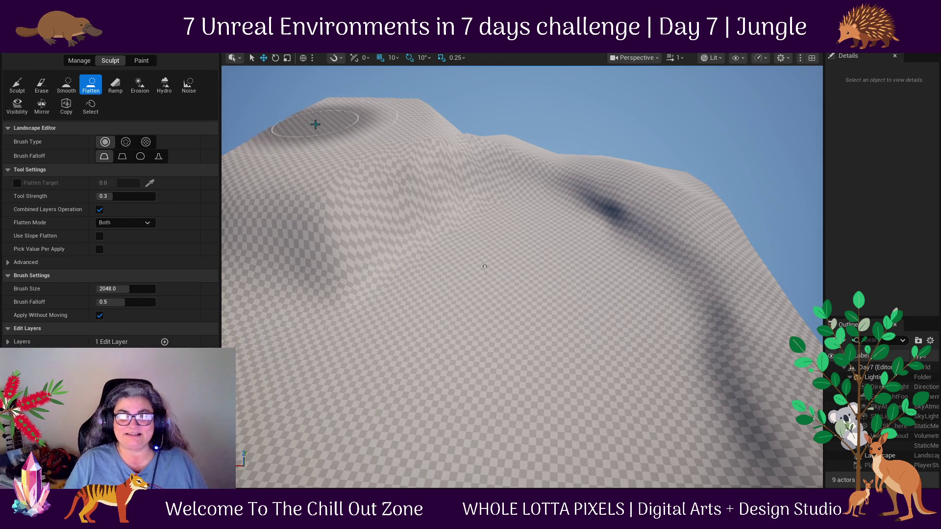
drag(351, 133, 340, 152)
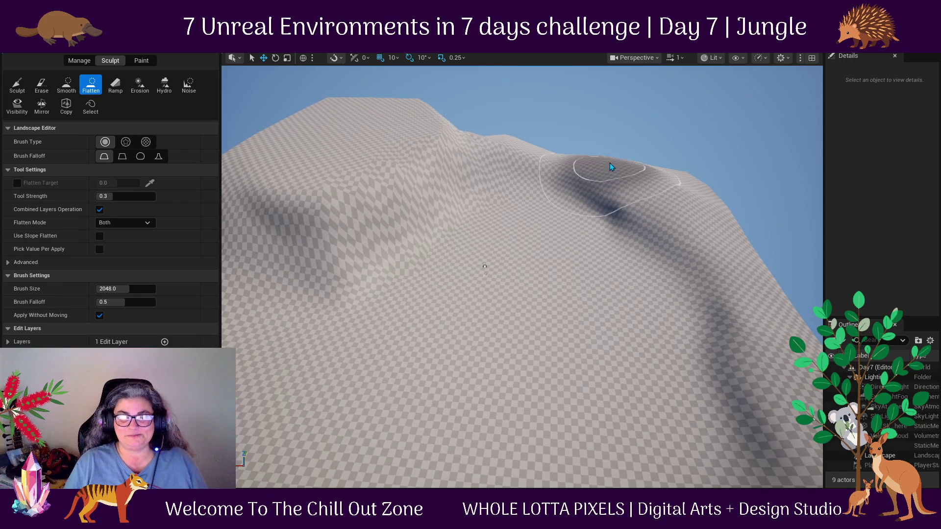
Switch to Select mode and search Quick Add for 'wa' to list water bodies.
click(103, 48)
click(104, 59)
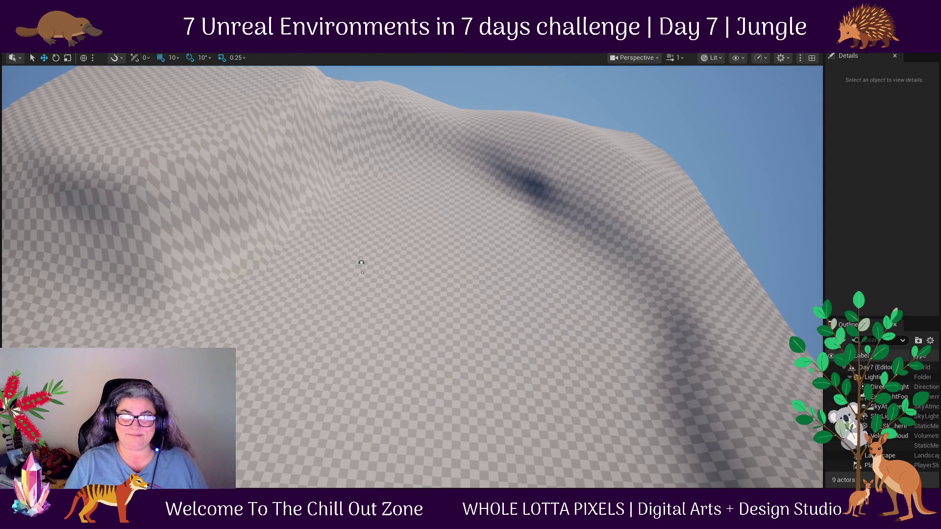
click(147, 48)
text(wa)
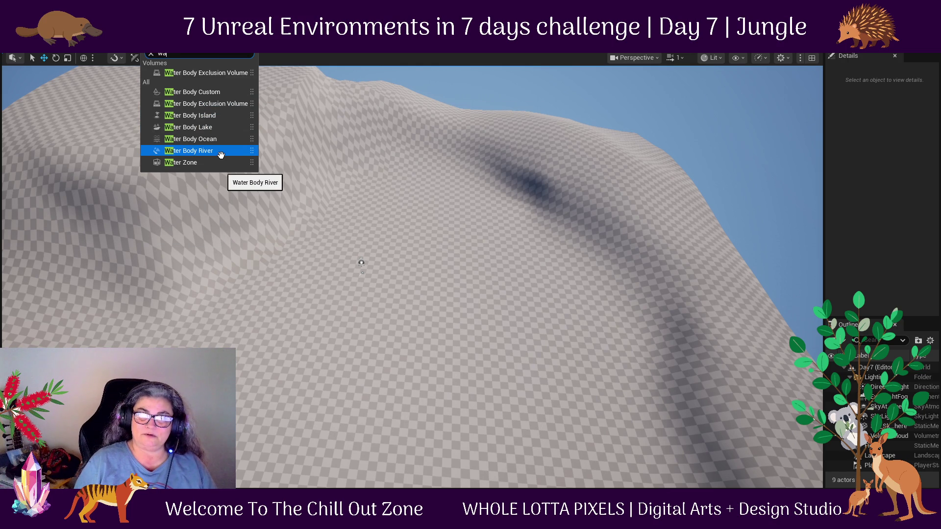
Drop a Water Body River onto the hill and insert its Water edit layer into the stack.
mouse_move(222, 154)
mouse_down()
mouse_move(242, 83)
mouse_move(189, 92)
mouse_move(195, 102)
mouse_up()
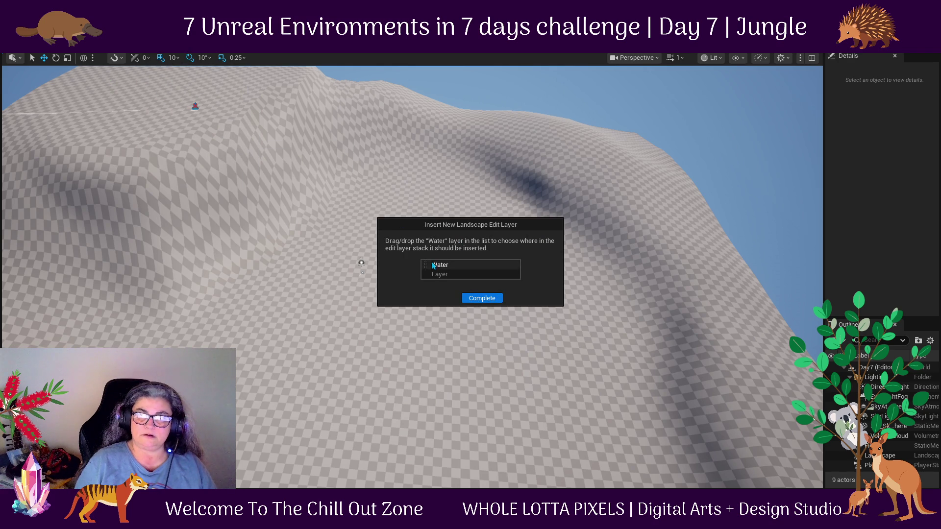
click(454, 267)
click(452, 278)
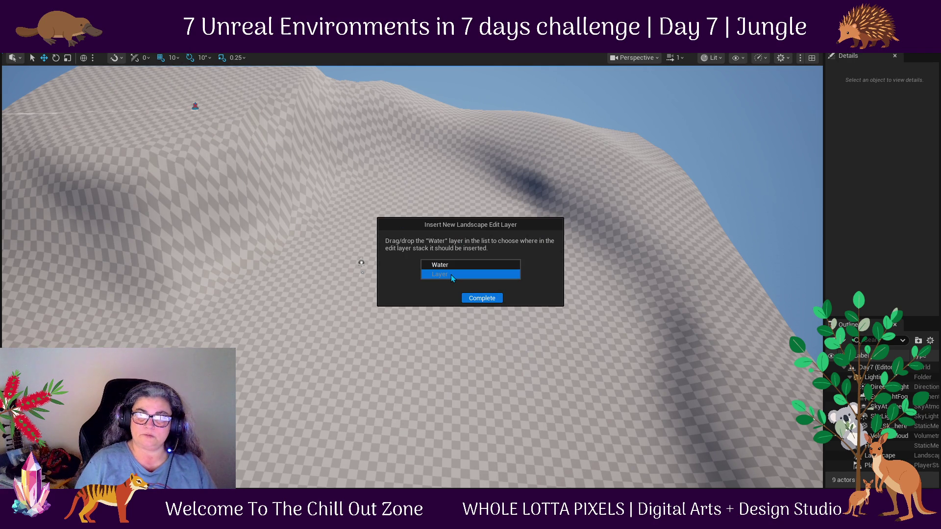
click(449, 265)
click(478, 298)
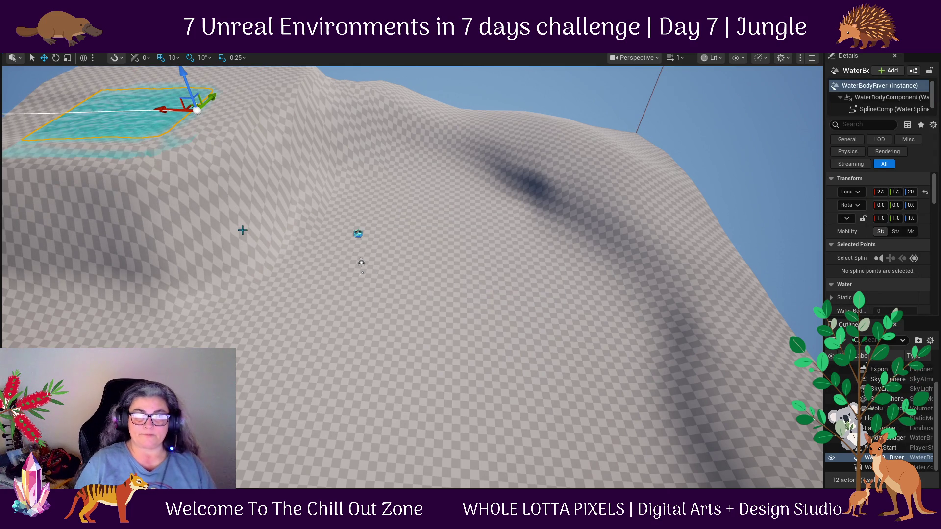
Rotate the river down the hill and widen the Details panel to read position 2780, 1730, 2070.
mouse_move(243, 231)
mouse_down()
mouse_move(405, 359)
mouse_move(384, 273)
mouse_up()
key(e)
drag(294, 128, 343, 136)
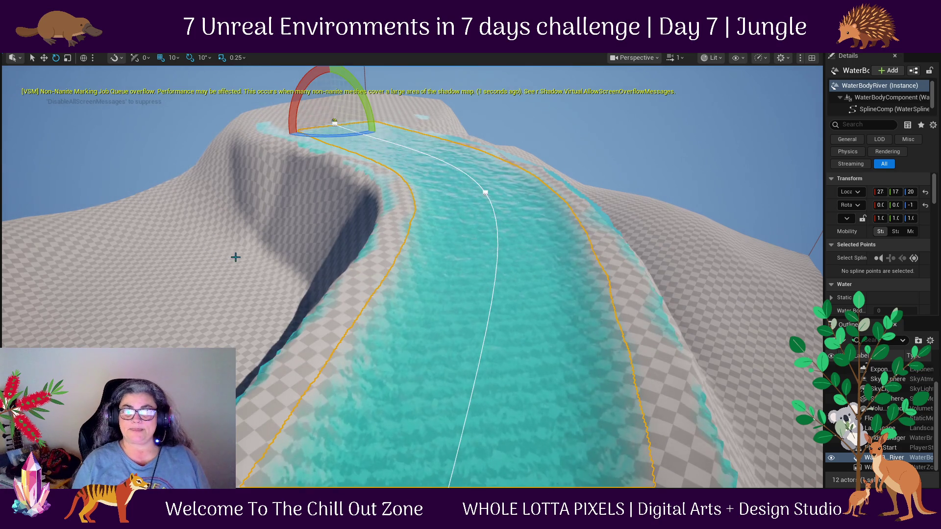
mouse_move(314, 441)
mouse_down()
mouse_move(193, 244)
mouse_move(195, 209)
mouse_move(386, 138)
mouse_up()
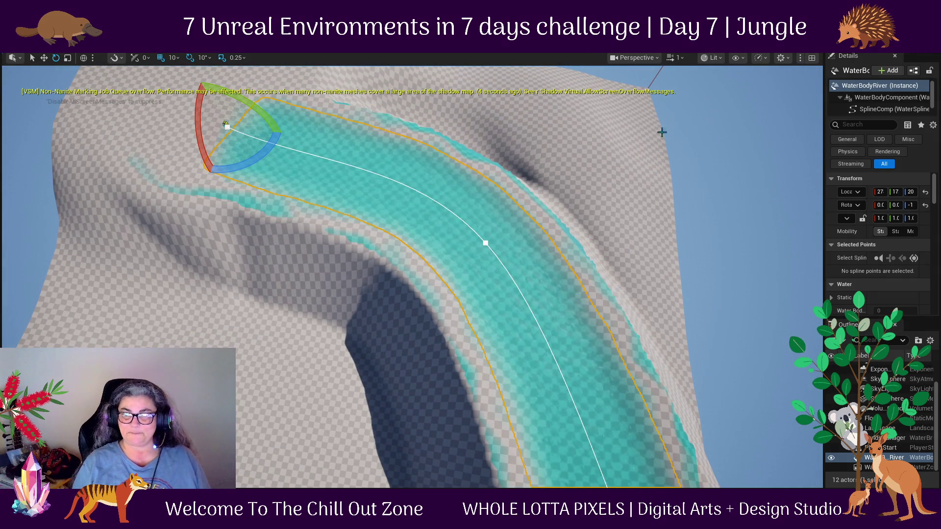
drag(825, 298, 714, 298)
scroll(822, 239, down, 2)
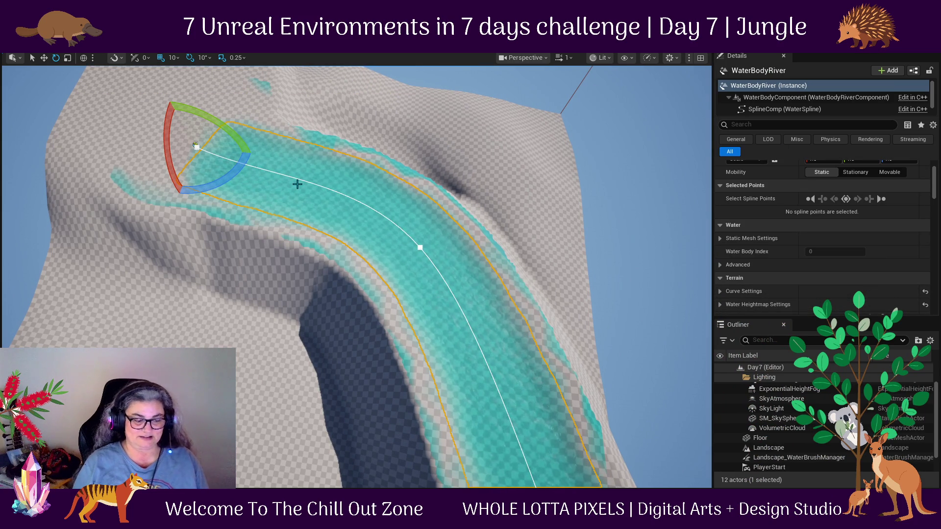
Scale the WaterBodyRiver down to a short stretch over the hilltop.
key(r)
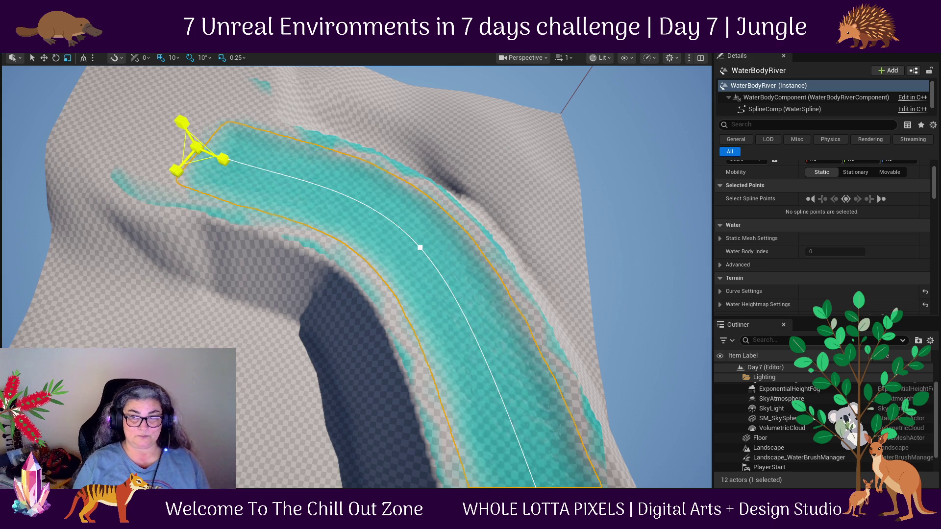
drag(197, 147, 177, 155)
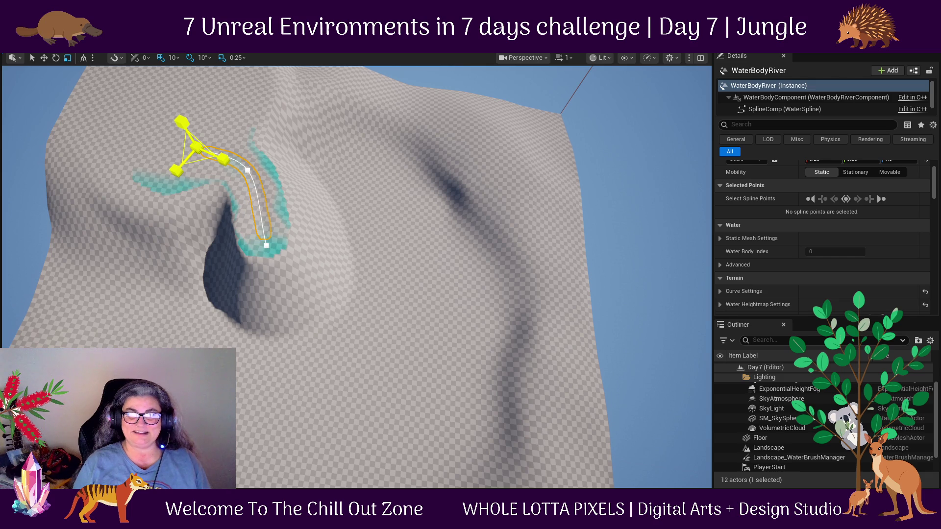
drag(196, 147, 211, 137)
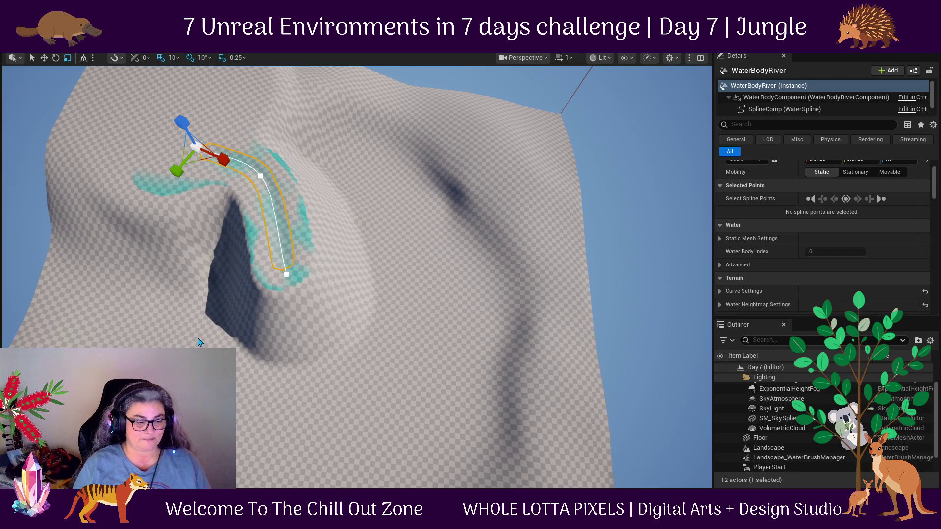
Try moving the whole river, undo the move, and select the spline's end point.
key(e)
drag(228, 312, 279, 166)
key(w)
drag(284, 105, 251, 82)
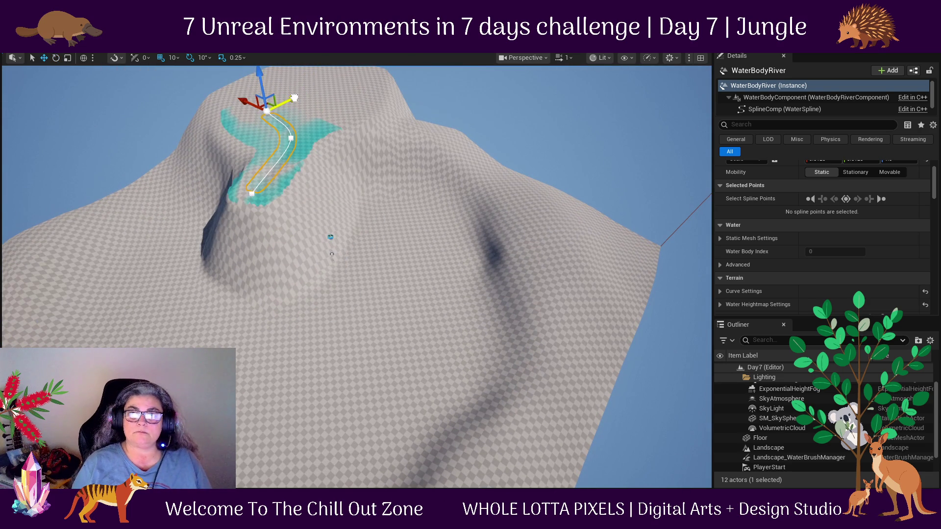
key(ctrl+z)
drag(279, 232, 268, 192)
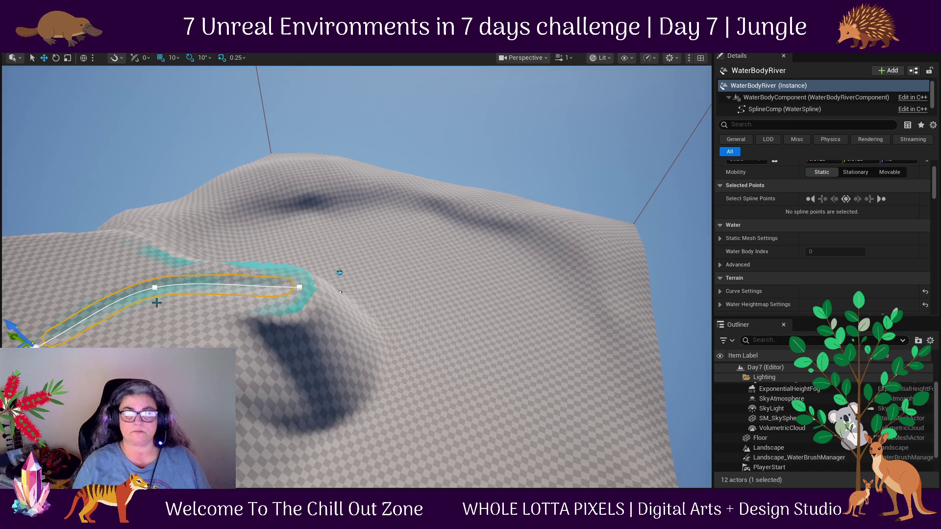
drag(330, 300, 267, 238)
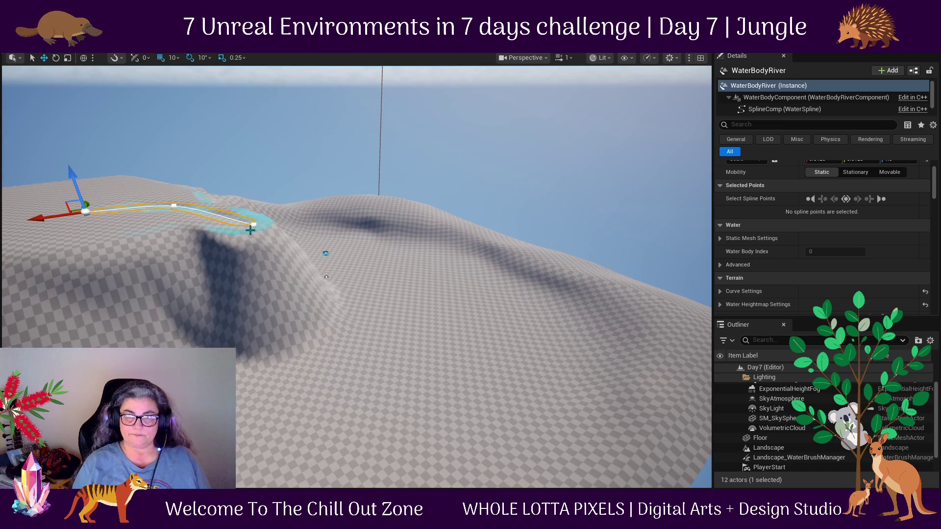
click(253, 222)
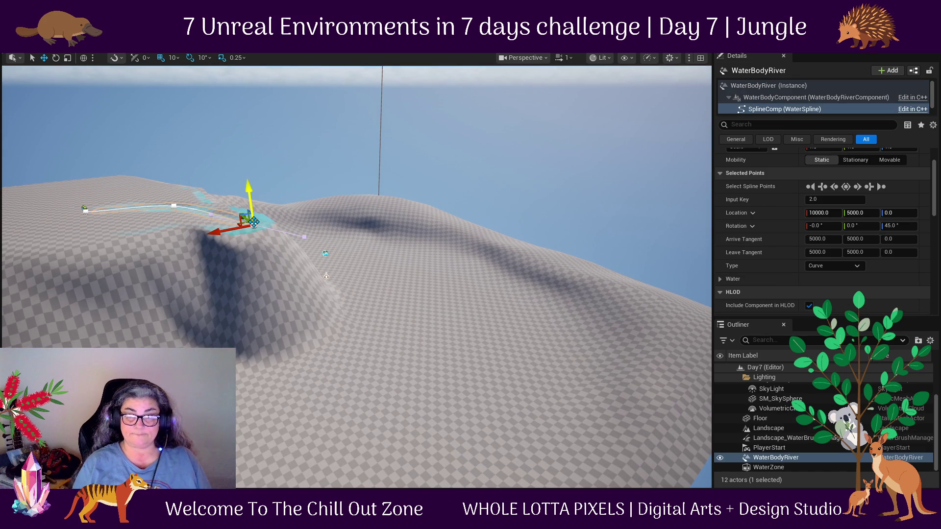
Raise the river's end spline point to Z 20 and move it down the slope.
mouse_move(249, 192)
mouse_down()
mouse_move(258, 373)
mouse_move(241, 397)
mouse_move(288, 379)
mouse_move(214, 270)
mouse_move(294, 270)
mouse_move(342, 290)
mouse_move(275, 313)
mouse_move(186, 309)
mouse_move(561, 165)
mouse_up()
mouse_move(457, 262)
mouse_down()
mouse_move(432, 226)
mouse_move(352, 251)
mouse_up()
mouse_move(294, 298)
mouse_down()
mouse_move(220, 293)
mouse_move(283, 245)
mouse_up()
scroll(323, 323, up, 5)
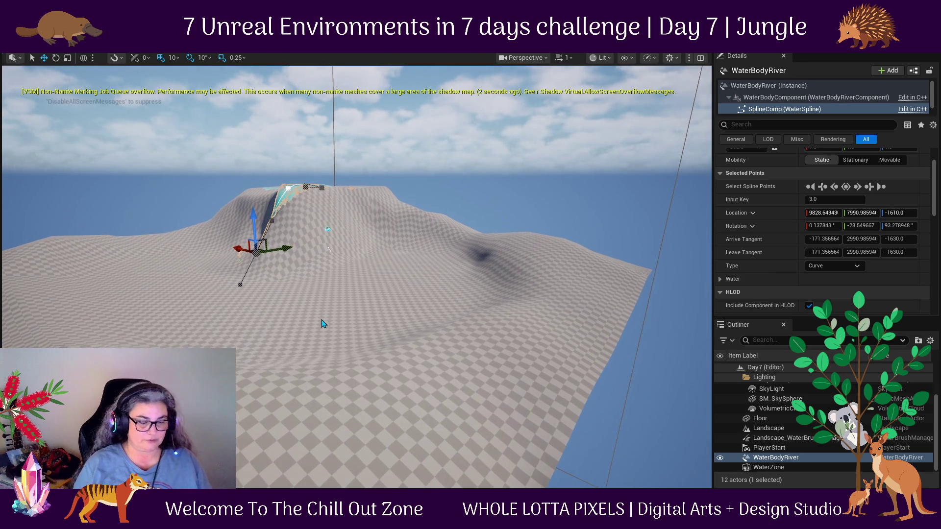
key(f)
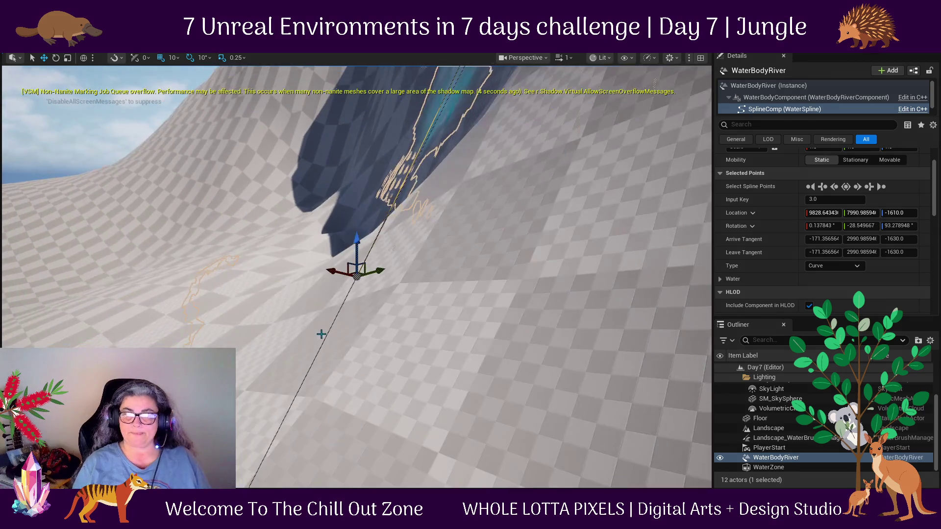
mouse_move(325, 357)
mouse_down()
mouse_move(270, 448)
mouse_move(343, 350)
mouse_move(429, 285)
mouse_move(535, 225)
mouse_move(472, 301)
mouse_move(475, 260)
mouse_move(502, 273)
mouse_move(564, 255)
mouse_move(540, 311)
mouse_move(447, 330)
mouse_move(584, 368)
mouse_up()
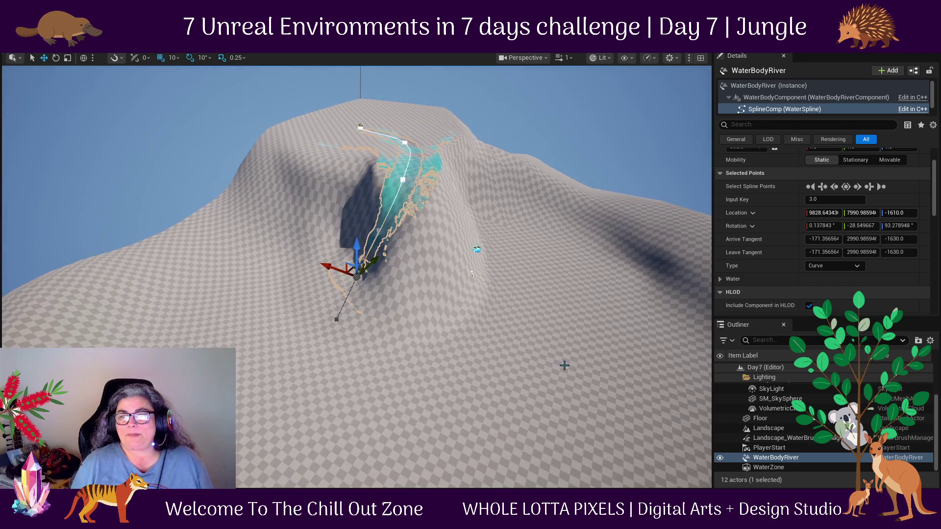
mouse_move(341, 262)
mouse_down()
mouse_move(433, 269)
mouse_move(414, 248)
mouse_move(338, 339)
mouse_move(541, 343)
mouse_move(528, 385)
mouse_up()
Slide the middle spline point sideways, then select the landscape and open the Content Browser.
click(408, 222)
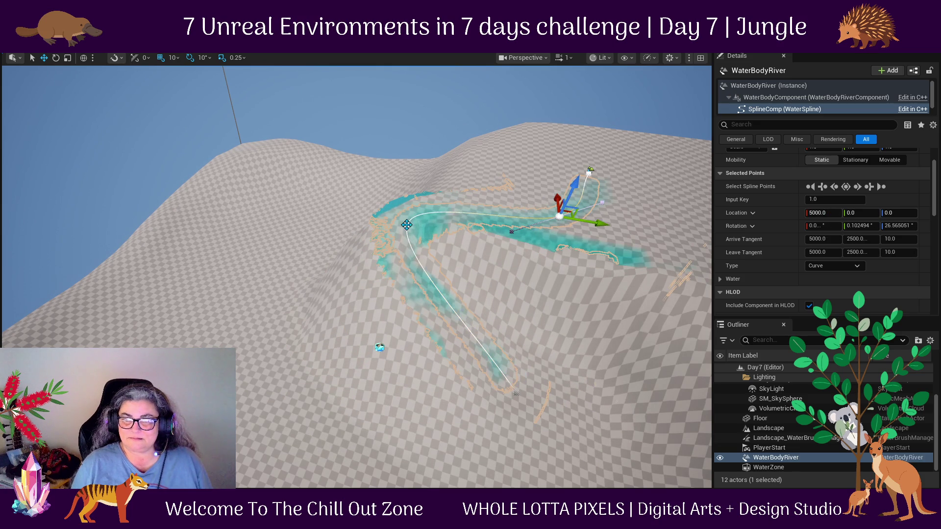
mouse_move(439, 229)
mouse_down()
mouse_move(490, 242)
mouse_move(483, 244)
mouse_up()
mouse_move(317, 310)
mouse_down()
mouse_move(284, 326)
mouse_move(505, 212)
mouse_up()
mouse_move(525, 316)
mouse_down()
mouse_move(490, 255)
mouse_move(551, 249)
mouse_up()
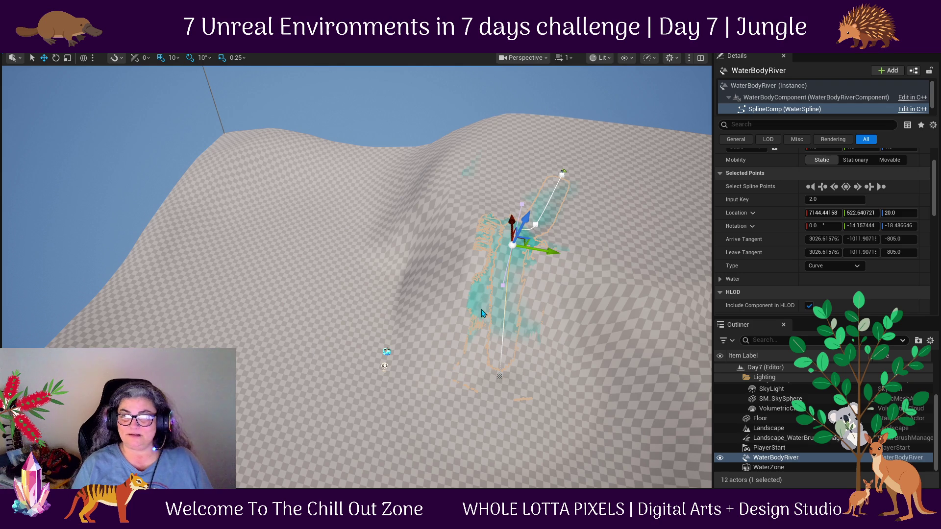
drag(397, 340, 542, 410)
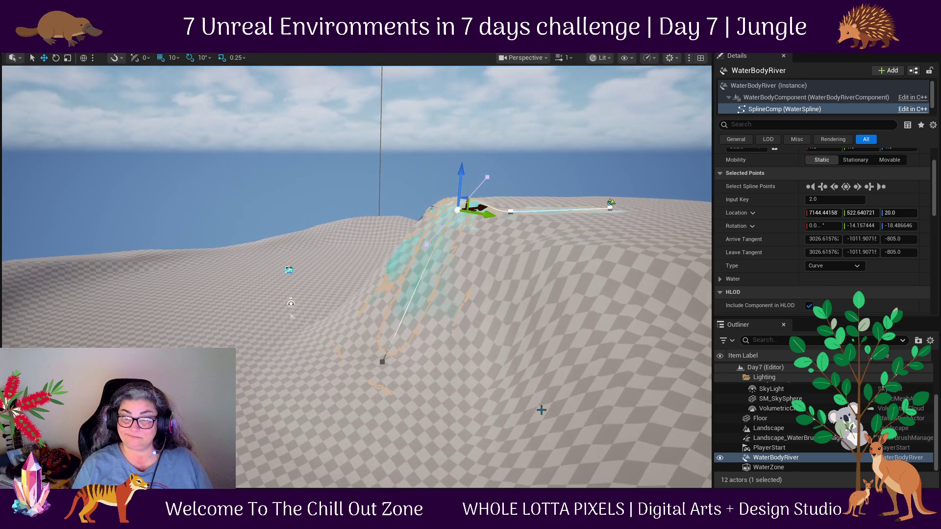
click(466, 393)
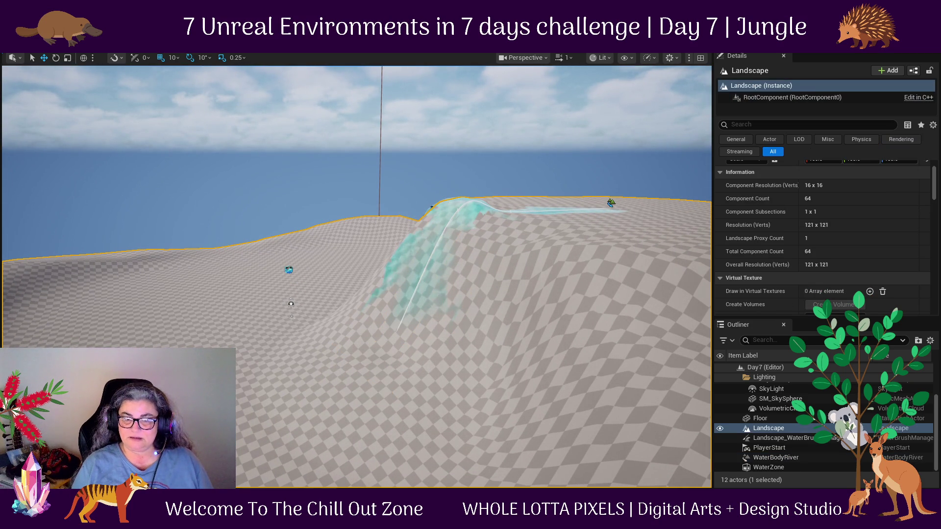
key(ctrl+space)
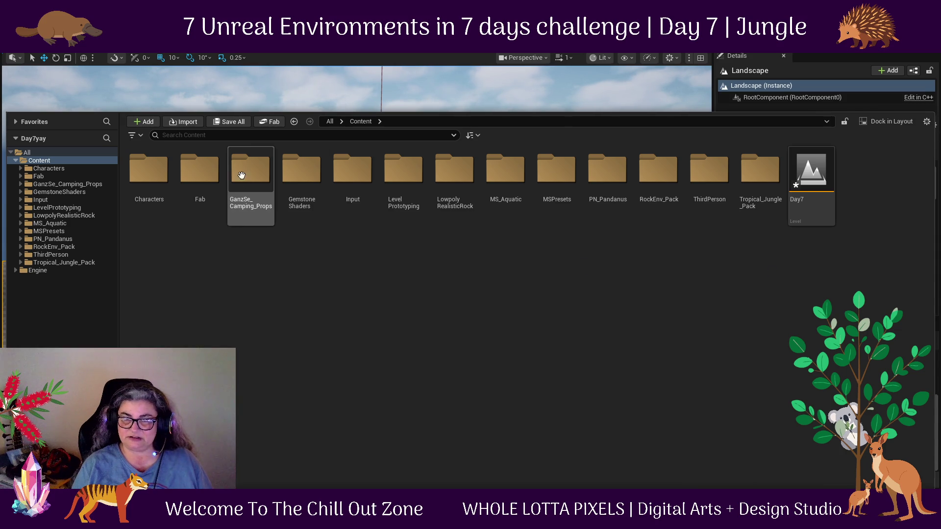
Search 'dirt' and browse to T_GroundDirt_01_D's Tropical_Jungle_Pack Textures/Landscape folder.
click(240, 135)
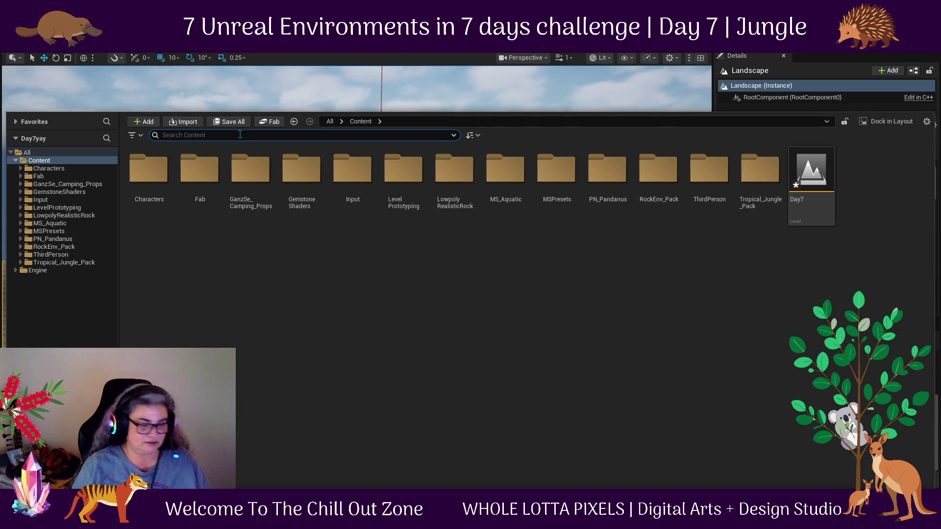
text(dirt)
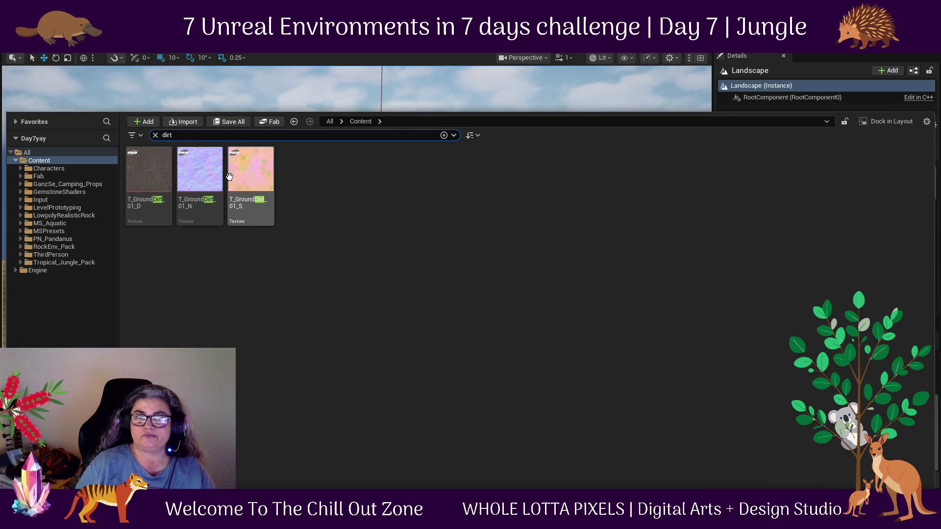
right_click(153, 174)
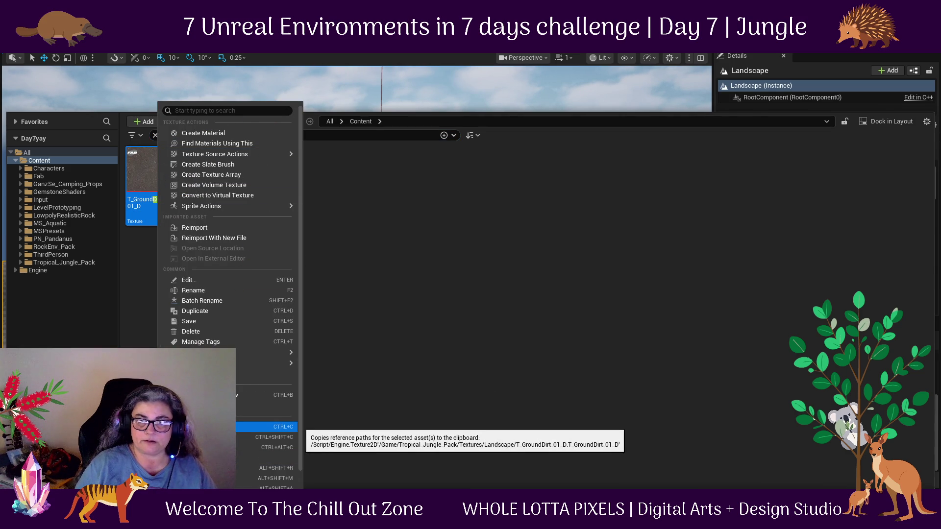
click(265, 395)
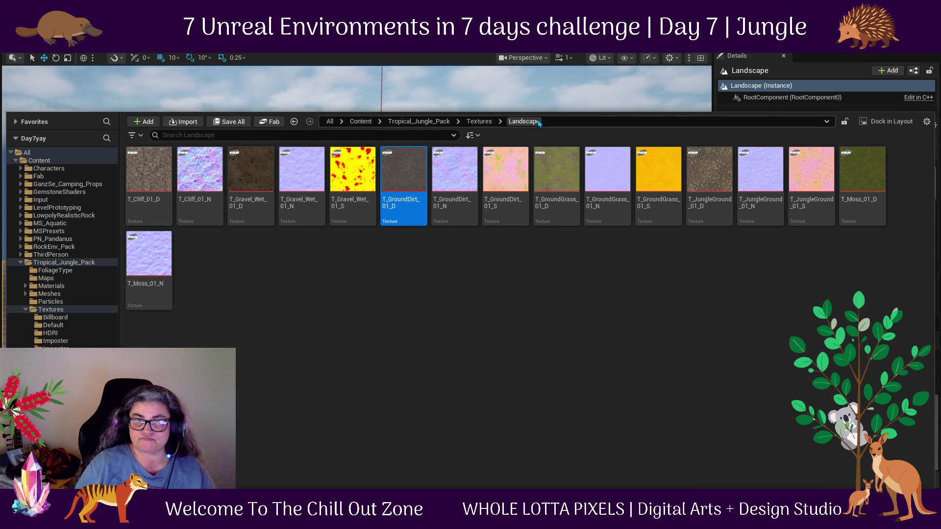
Navigate the Content Browser up from Textures to the Tropical_Jungle_Pack top-level folder via the breadcrumbs.
click(470, 122)
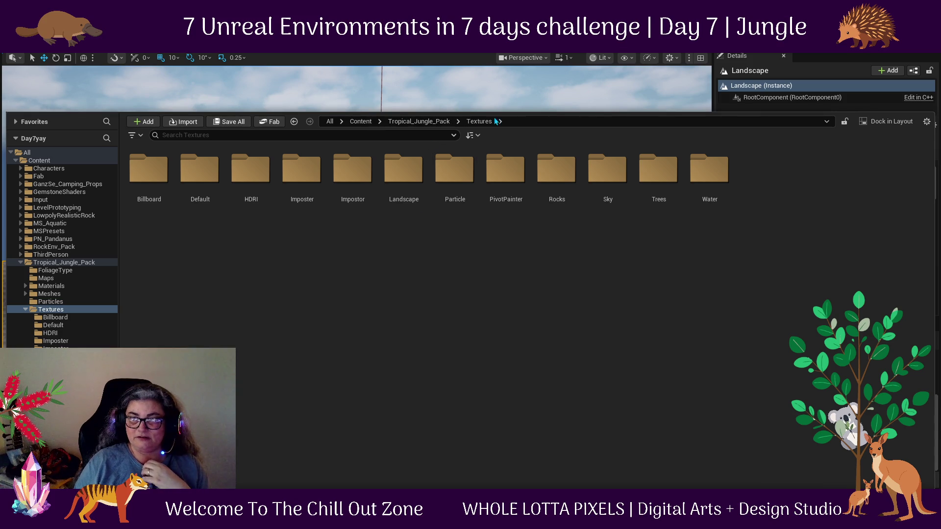
click(419, 117)
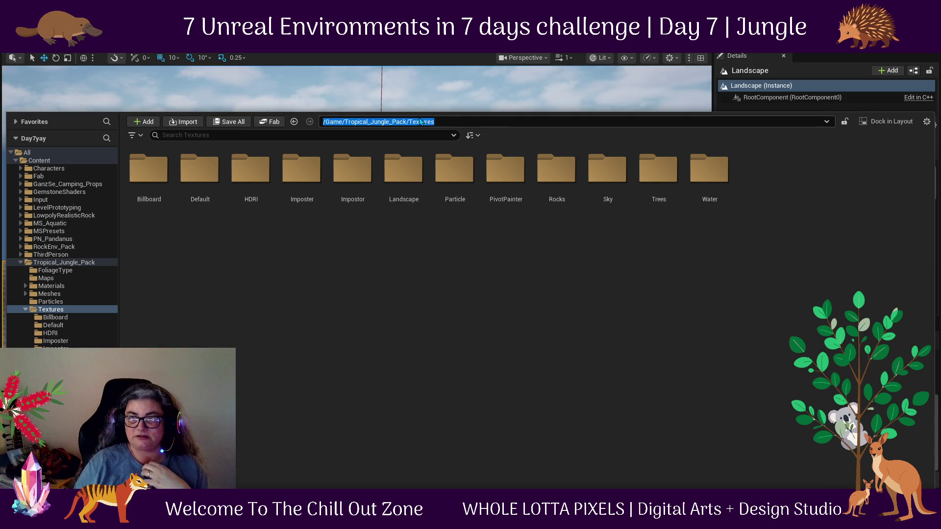
click(381, 217)
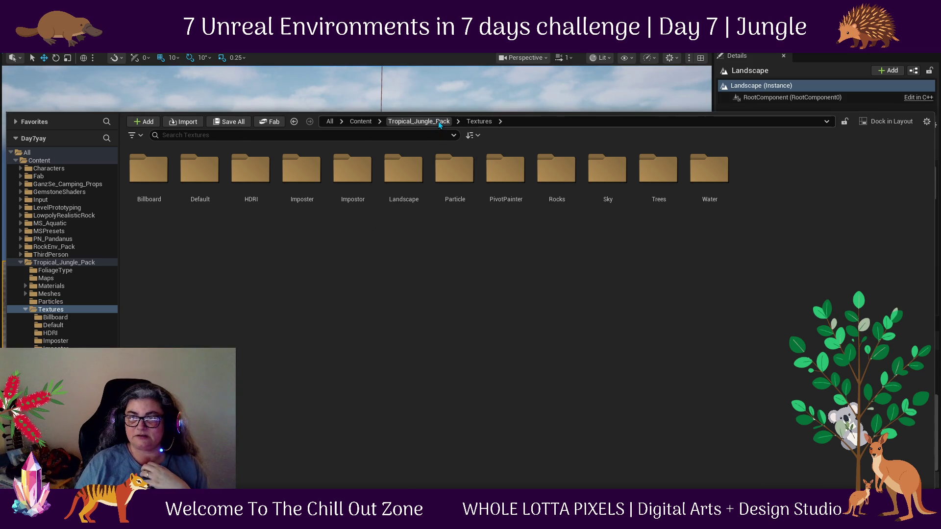
click(412, 121)
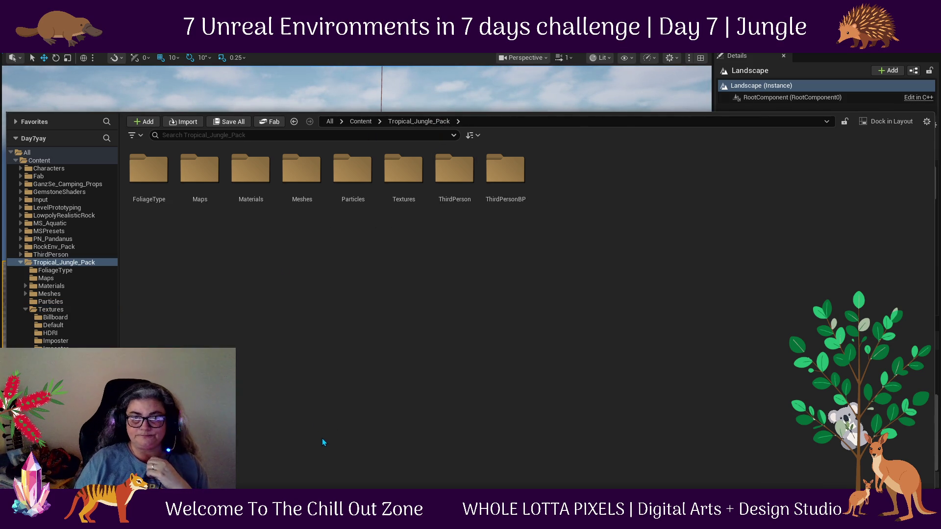
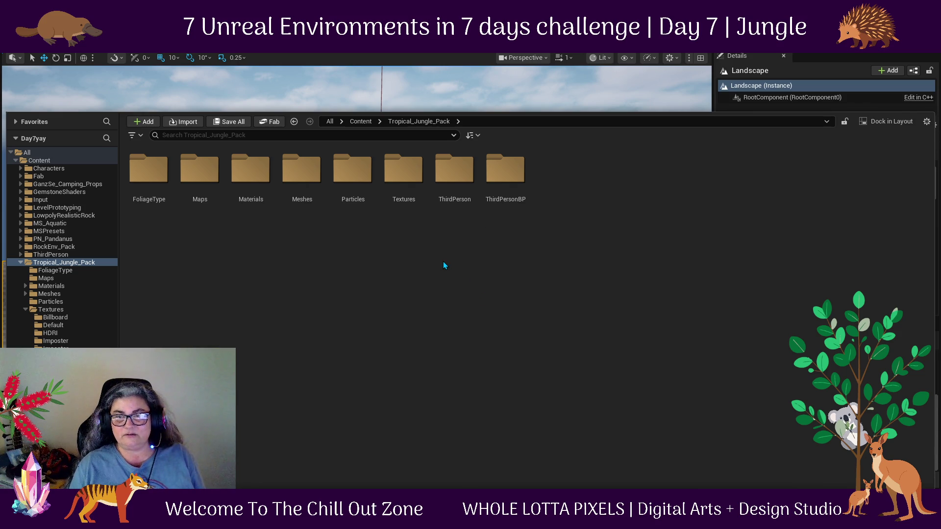
Browse the jungle pack's Meshes folder, then open its Materials folder.
double_click(301, 163)
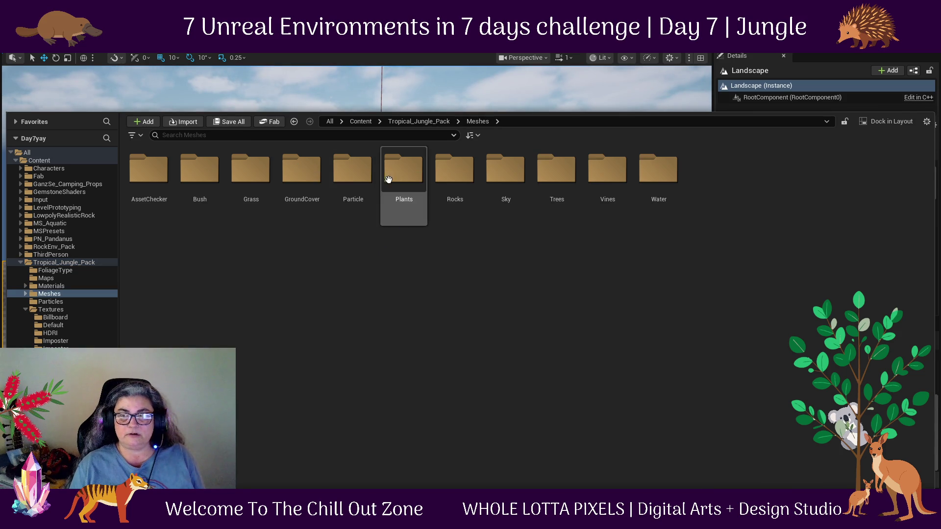
click(393, 123)
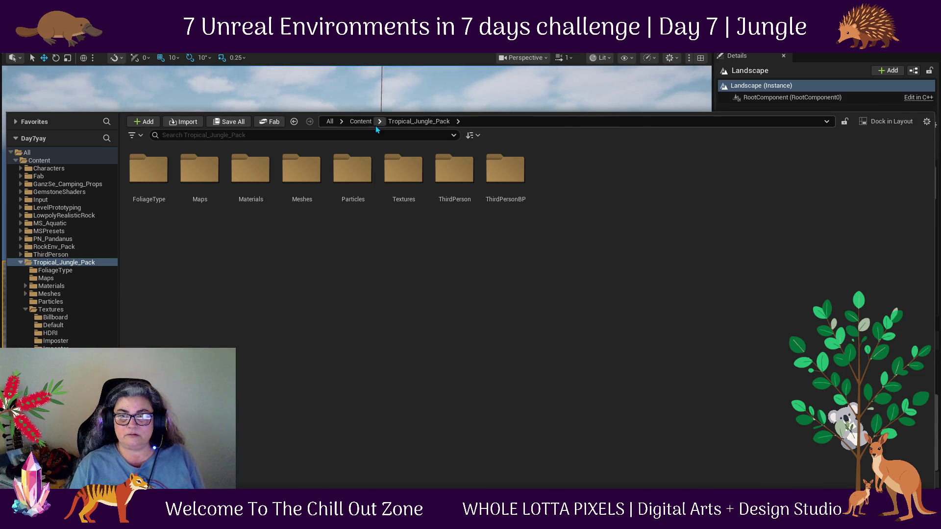
click(232, 179)
double_click(232, 179)
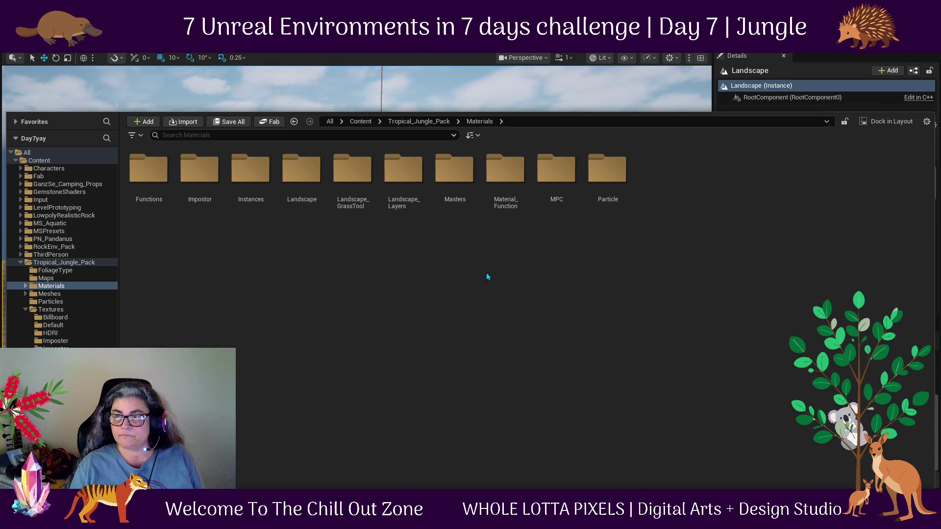
Inspect the Masters folder of master materials and return to the top-level Content folder.
double_click(465, 186)
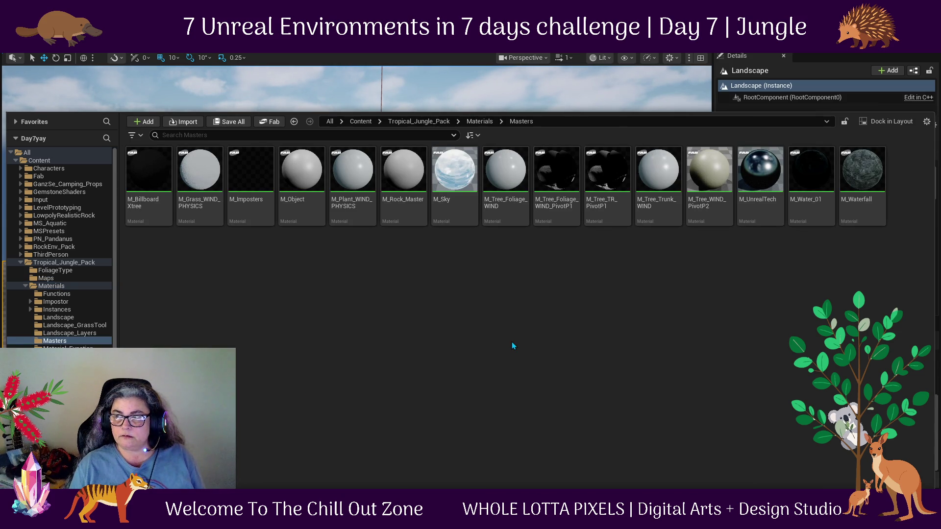
click(482, 122)
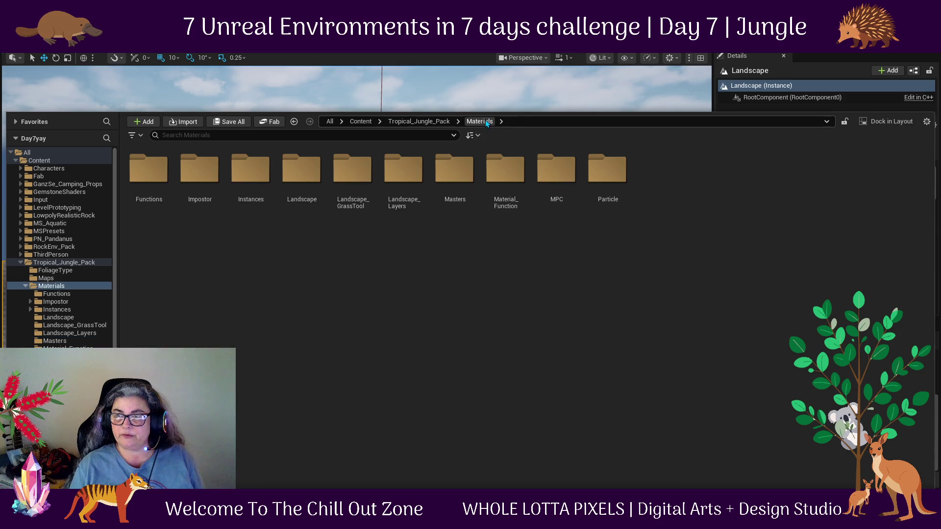
click(365, 121)
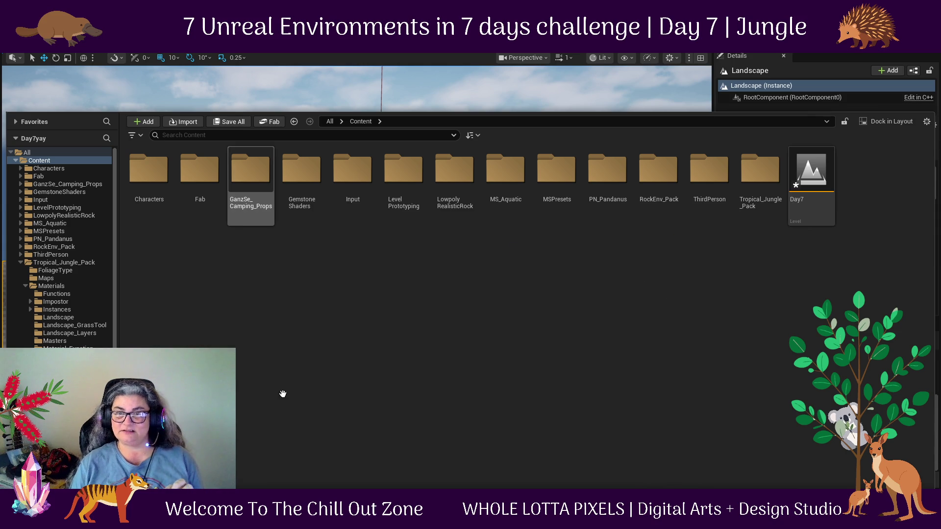
click(136, 140)
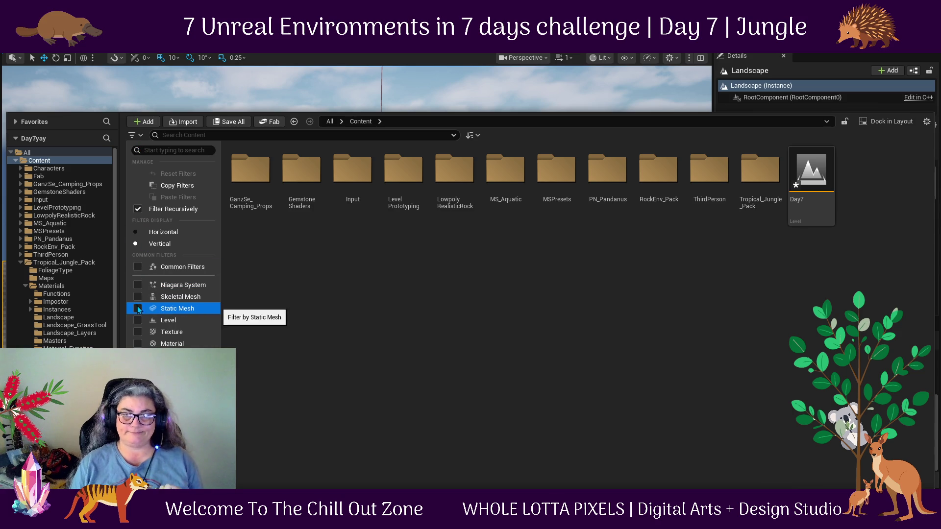
Filter content to Material assets, select M_Landscape_Tropical, and close the Content Drawer.
click(138, 344)
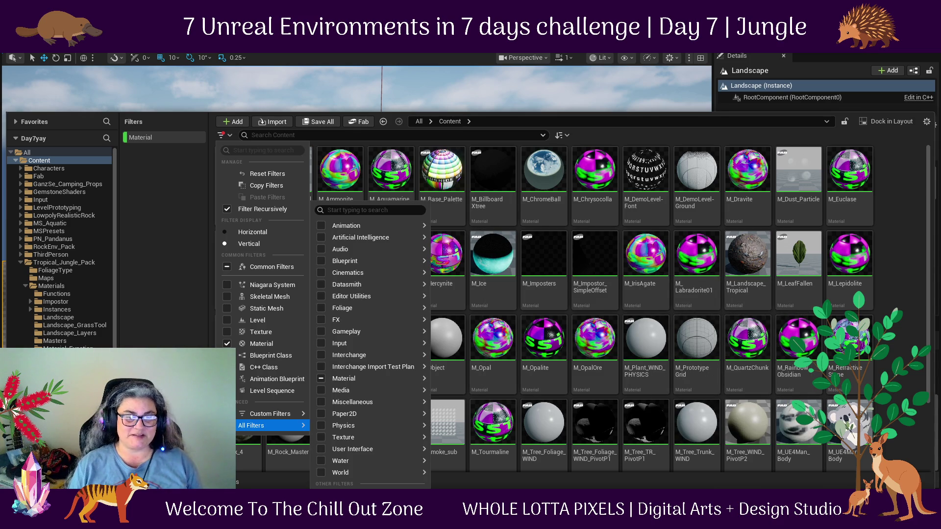
mouse_move(373, 249)
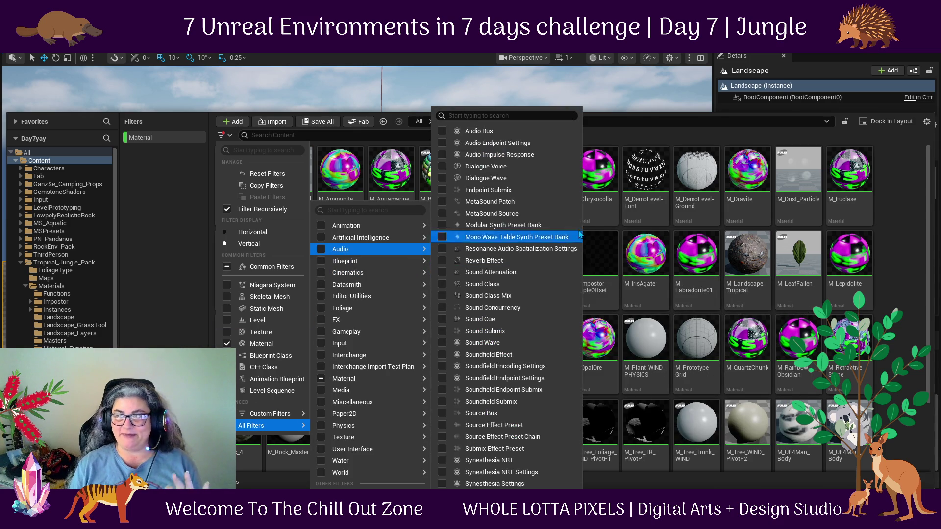
click(742, 249)
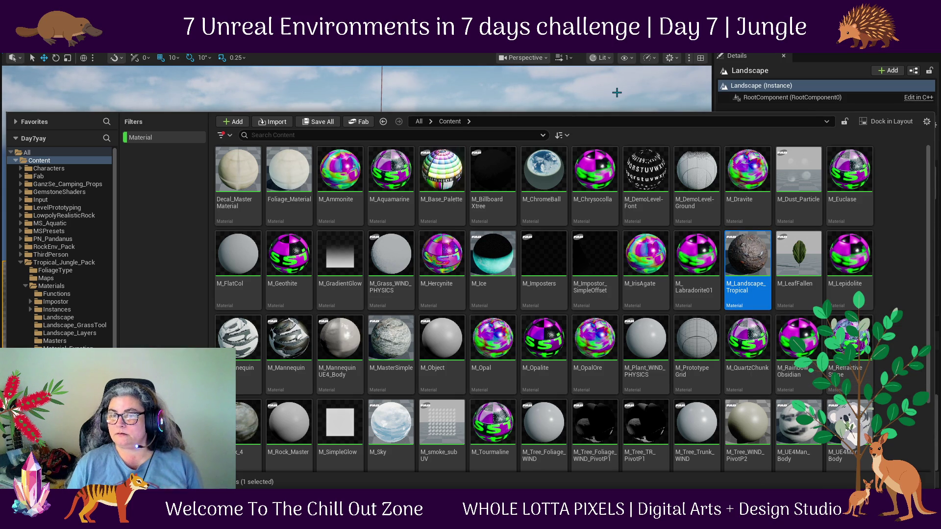
click(616, 92)
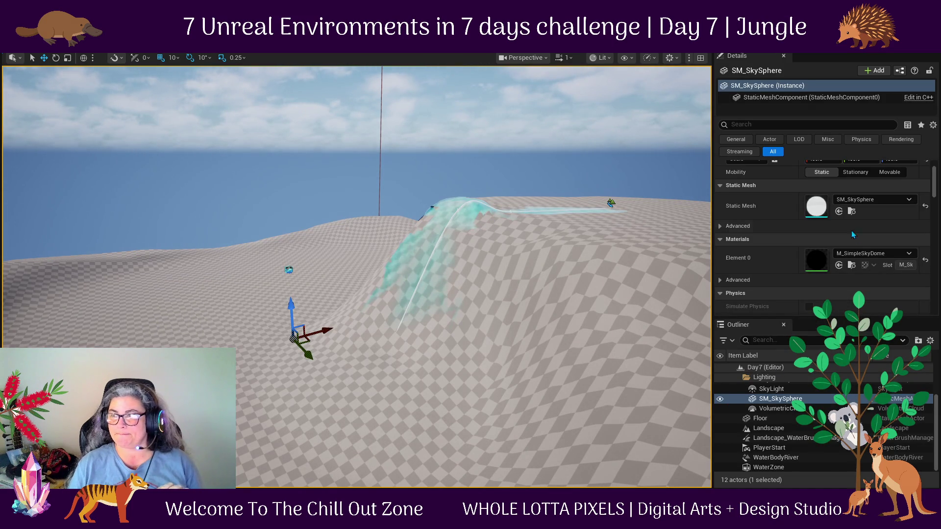
Set the landscape's Landscape Material to M_Landscape_Tropical and open it in the material editor.
click(542, 289)
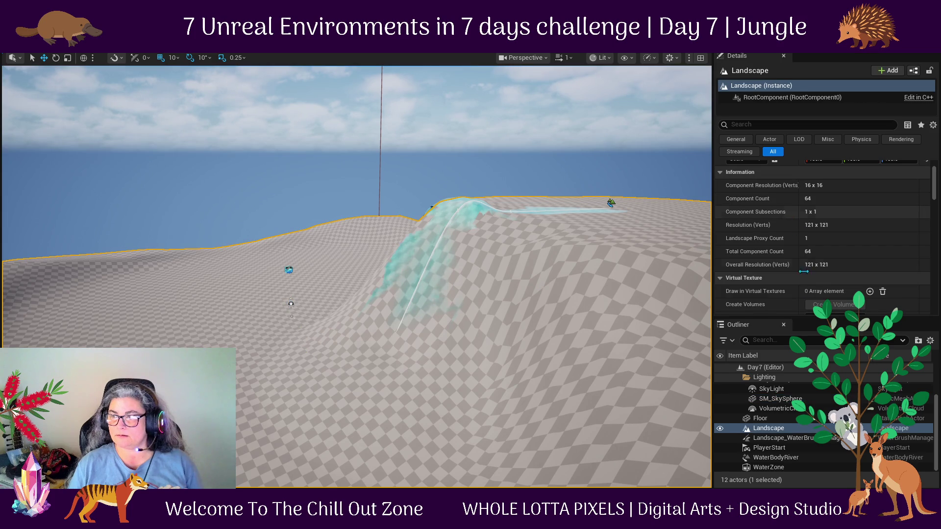
scroll(784, 295, up, 2)
scroll(788, 256, down, 4)
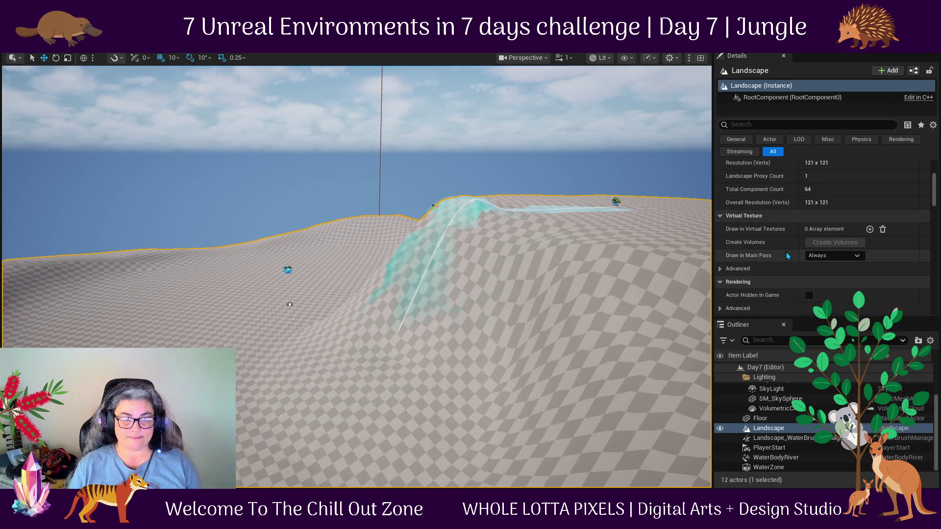
scroll(786, 255, down, 8)
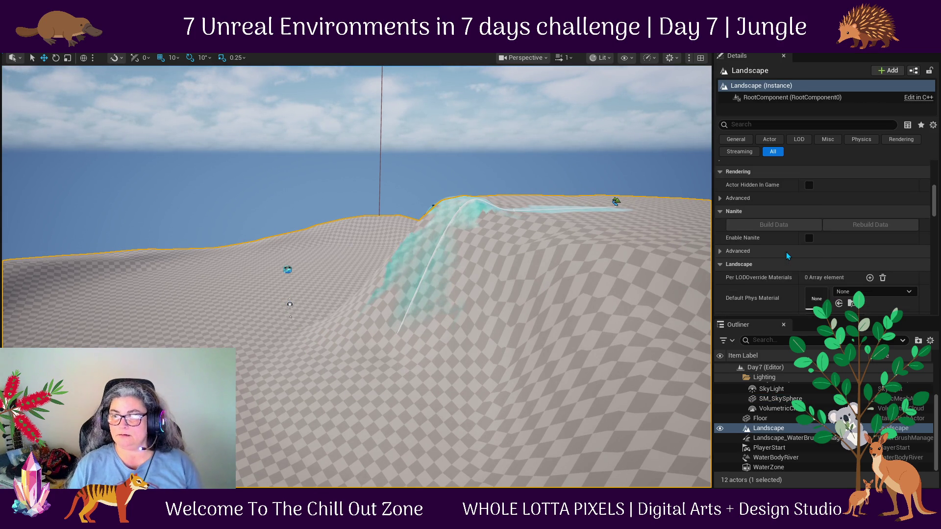
scroll(788, 257, down, 2)
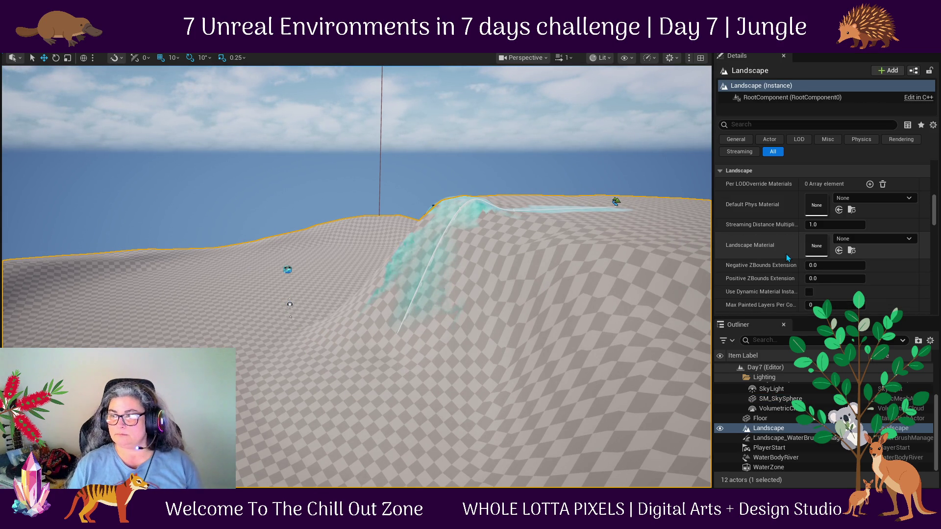
click(840, 251)
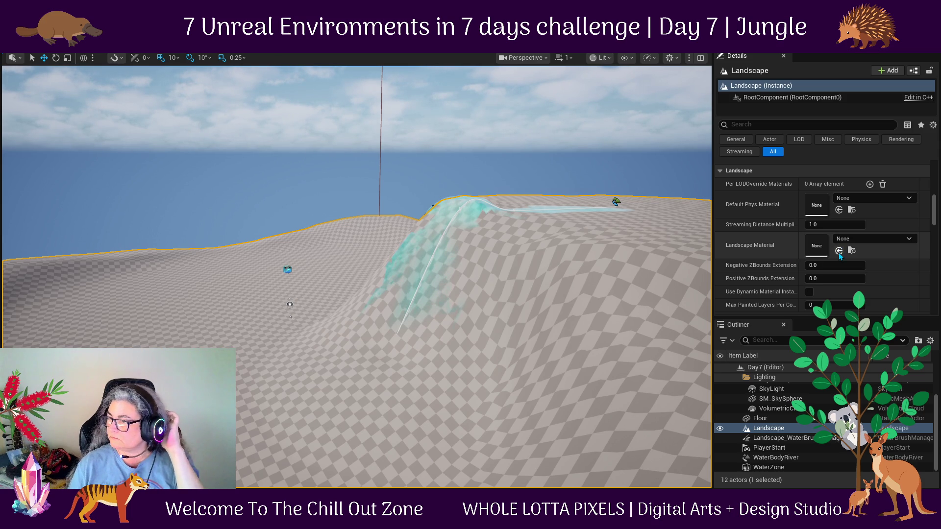
click(838, 254)
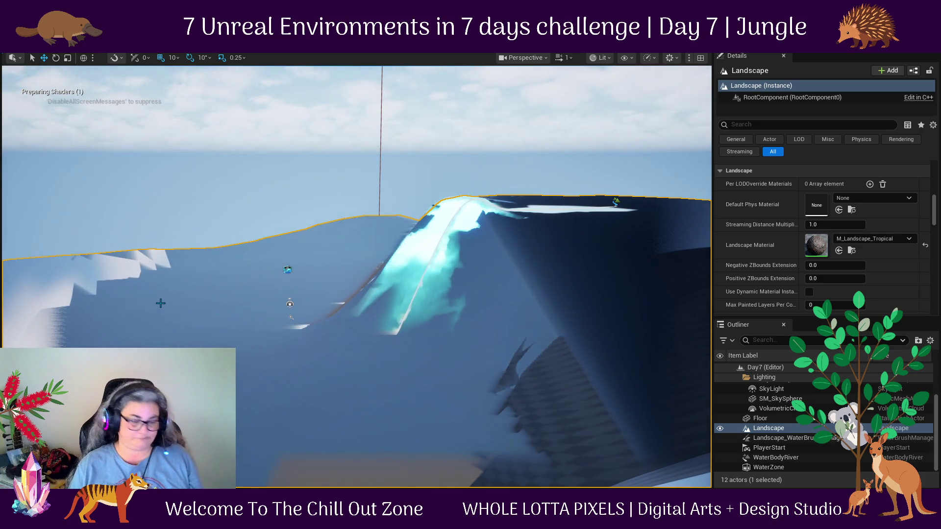
drag(179, 275, 178, 275)
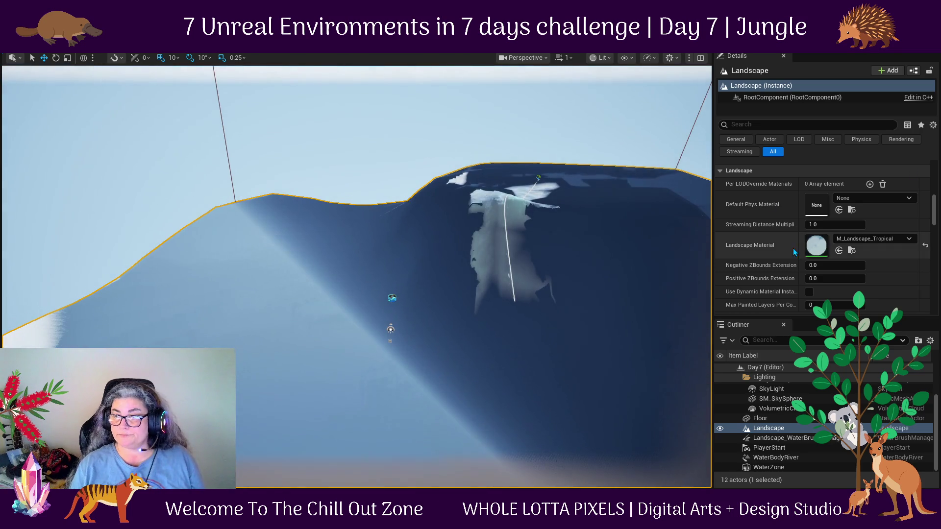
double_click(821, 245)
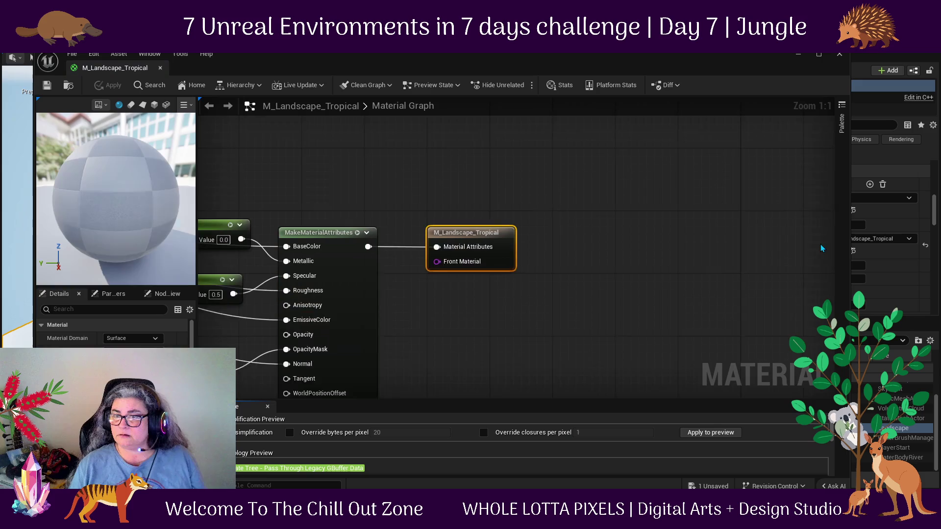
Inspect the Ground, Jungle, WetPuddle, Cliff and Grass layer blend nodes, then close the editor.
mouse_move(539, 323)
mouse_down()
mouse_move(687, 254)
mouse_move(672, 233)
mouse_move(641, 270)
mouse_move(657, 278)
mouse_move(672, 340)
mouse_move(753, 317)
mouse_up()
drag(317, 364, 441, 293)
drag(271, 294, 517, 356)
drag(609, 235, 610, 291)
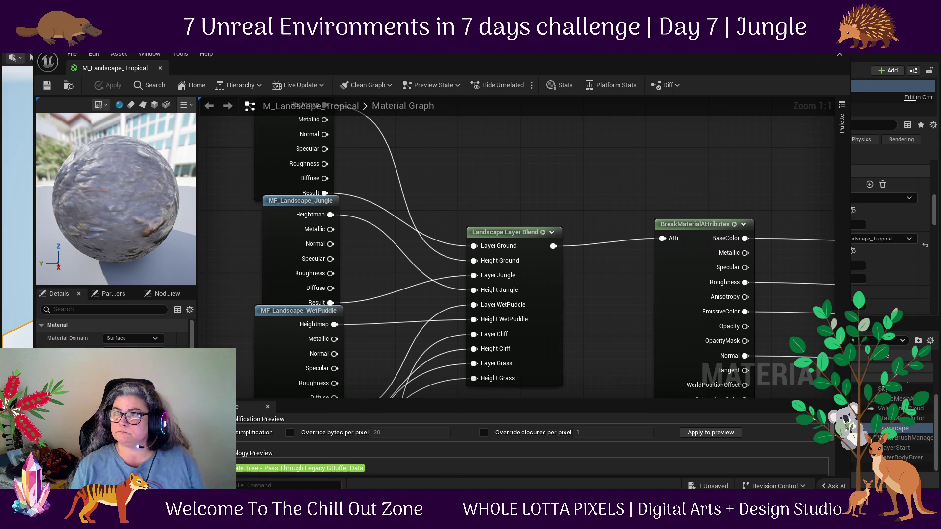
click(839, 53)
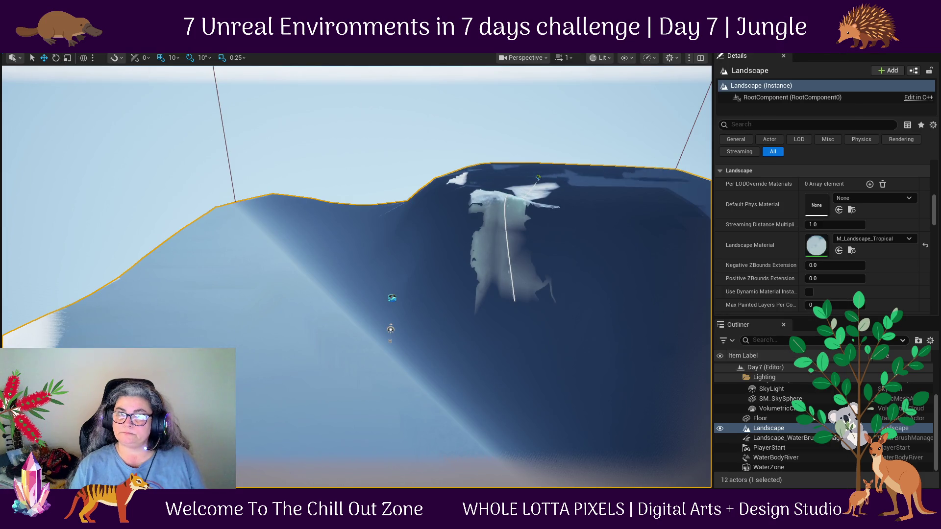
Enter Landscape Paint mode and create a target layer, saving Layer_0_LayerInfo in Day7_sharedassets.
click(14, 58)
click(93, 61)
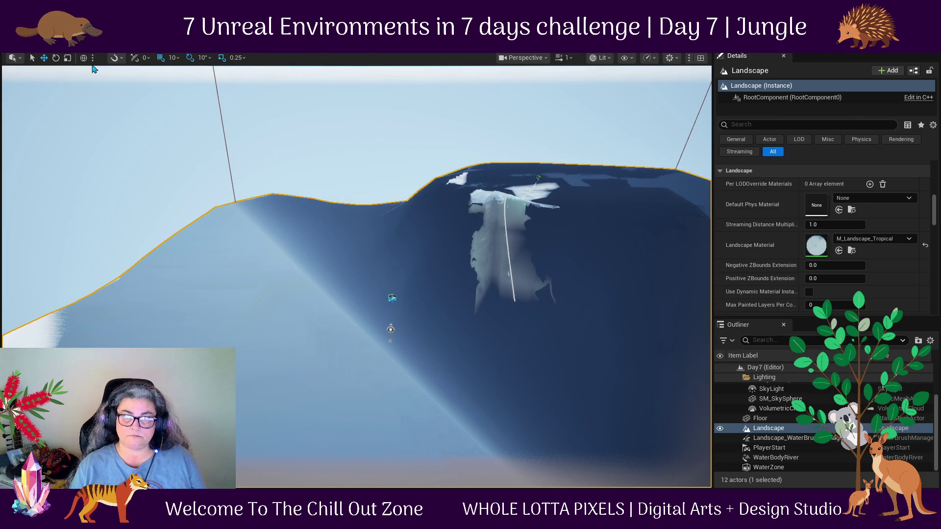
click(129, 60)
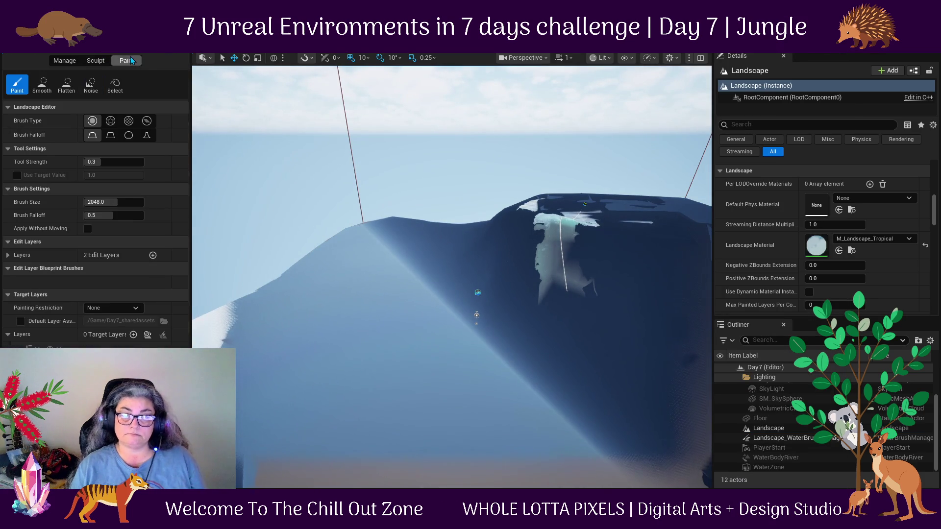
click(132, 335)
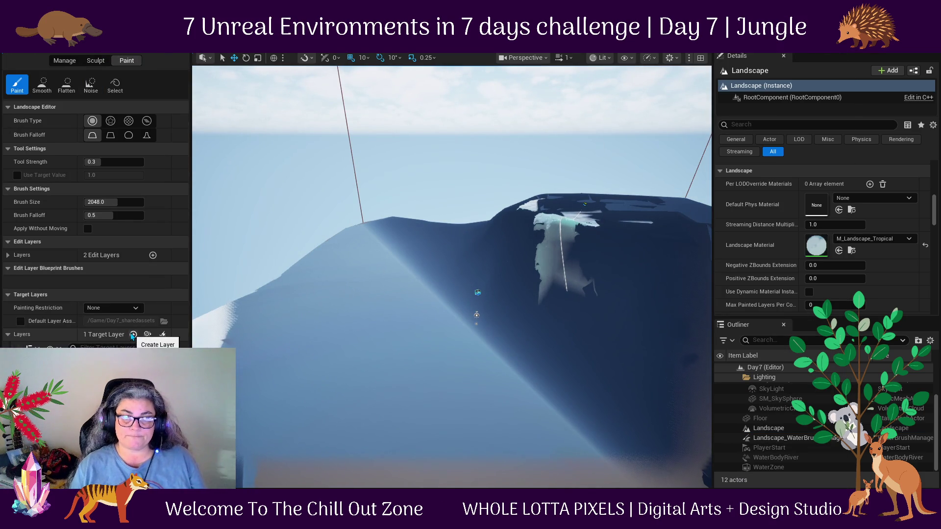
click(133, 335)
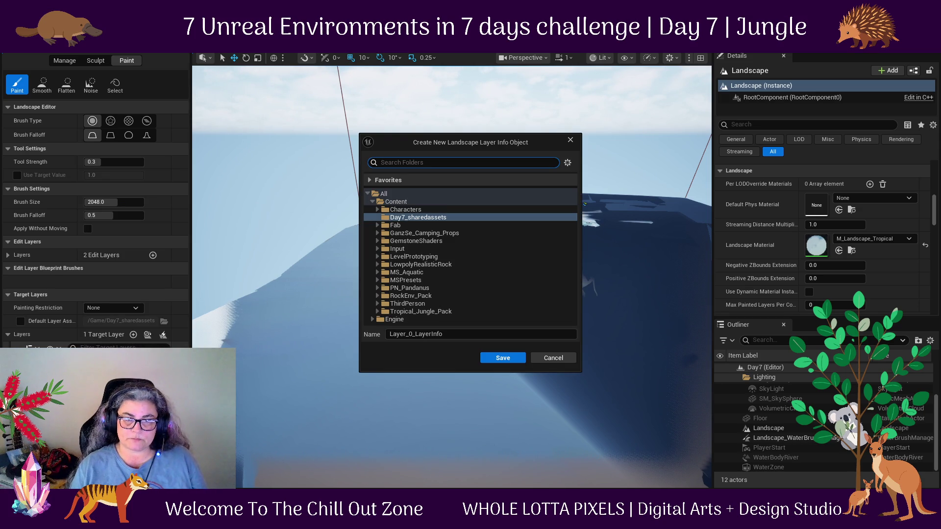
click(492, 358)
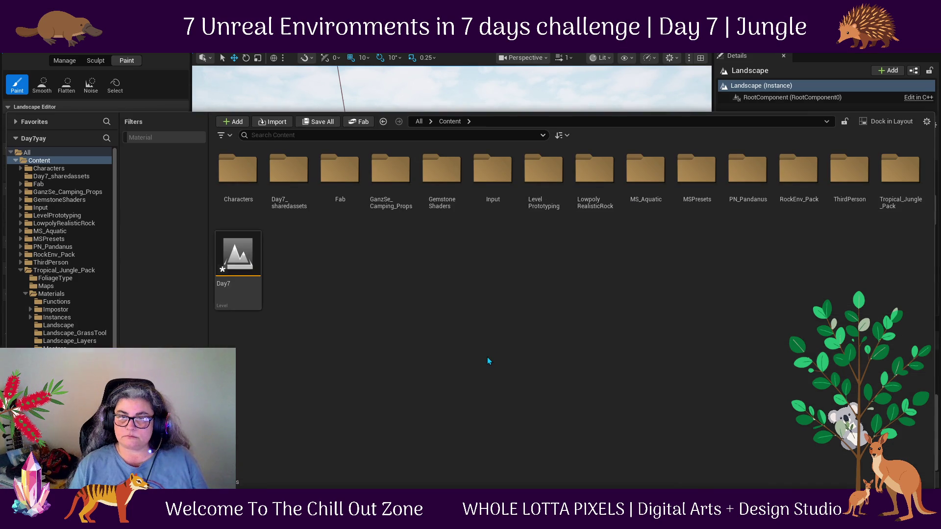
click(329, 79)
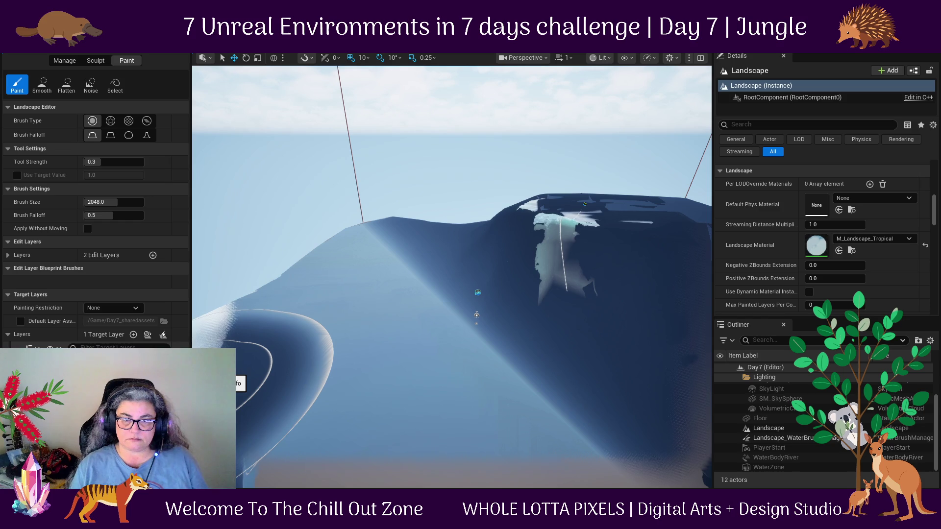
Paint the new layer onto the near landscape slope.
click(227, 379)
key(Escape)
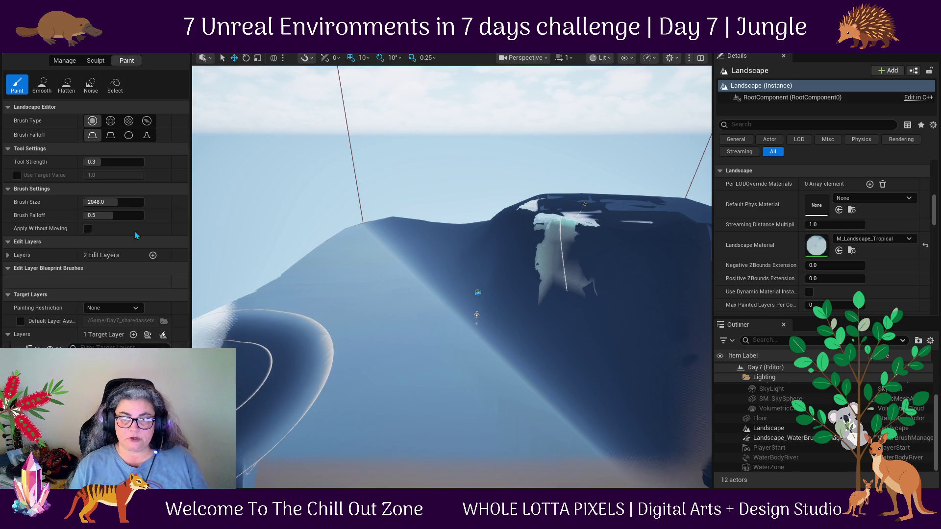
mouse_move(431, 346)
mouse_down()
mouse_move(415, 275)
mouse_move(398, 321)
mouse_move(543, 201)
mouse_up()
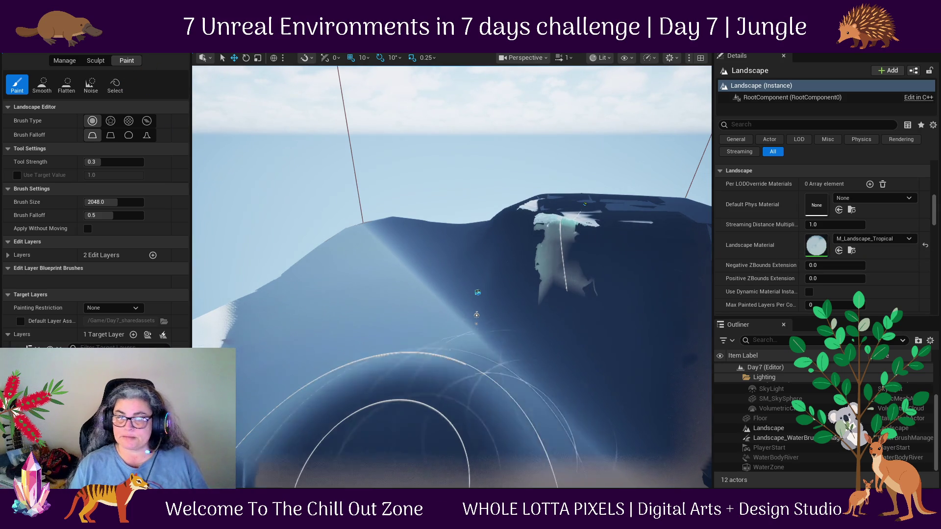
key(ctrl+space)
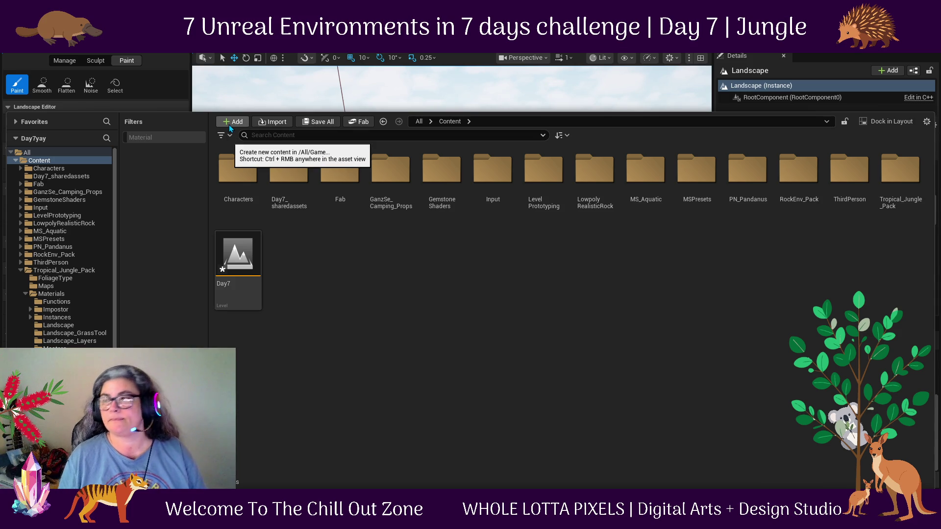
Open Tropical_Jungle_Pack > Materials and view it with the Material filter on.
double_click(893, 167)
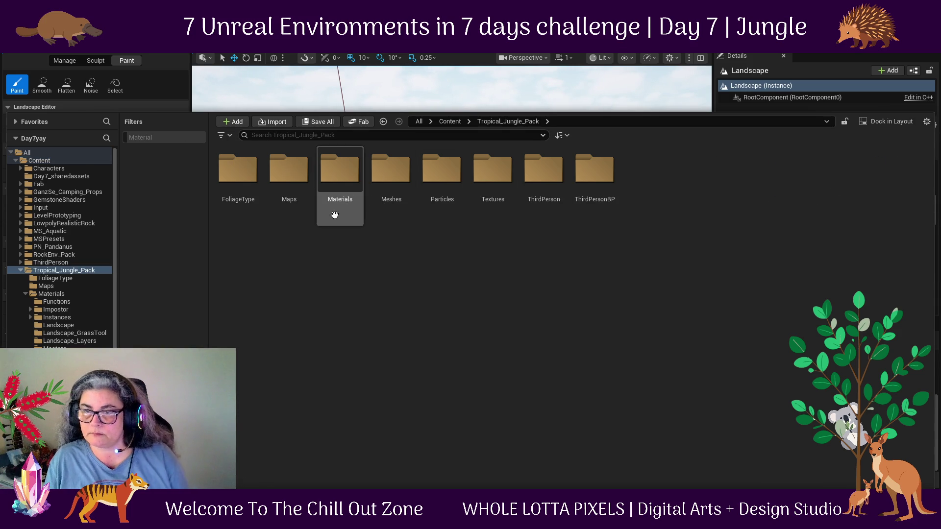
double_click(322, 190)
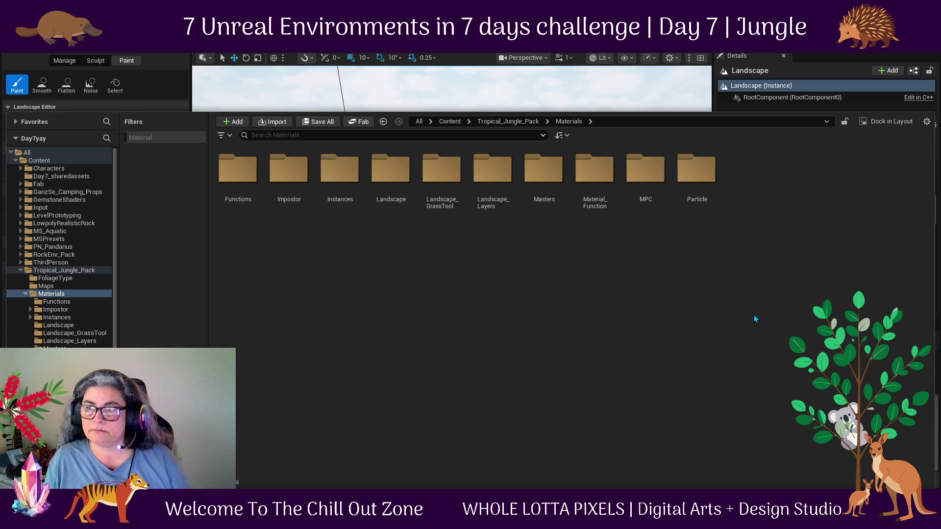
click(224, 135)
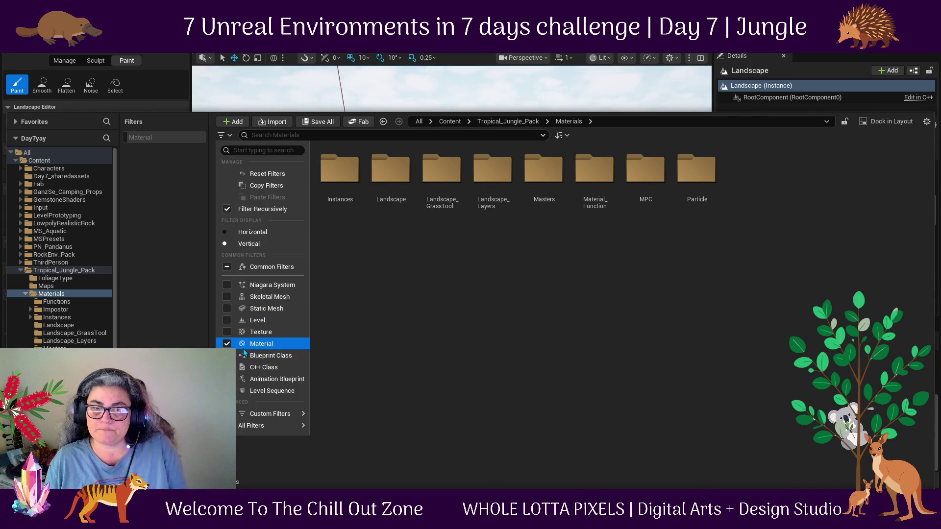
click(227, 343)
click(137, 344)
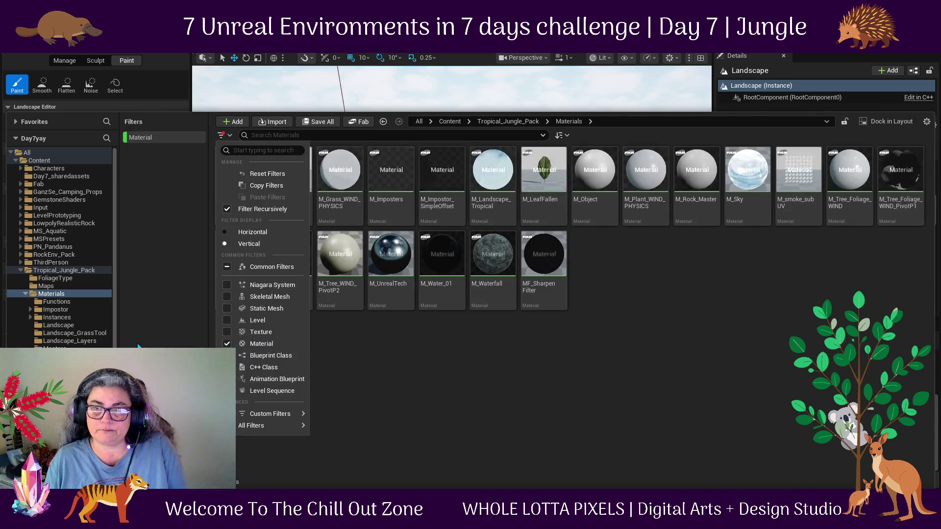
click(702, 363)
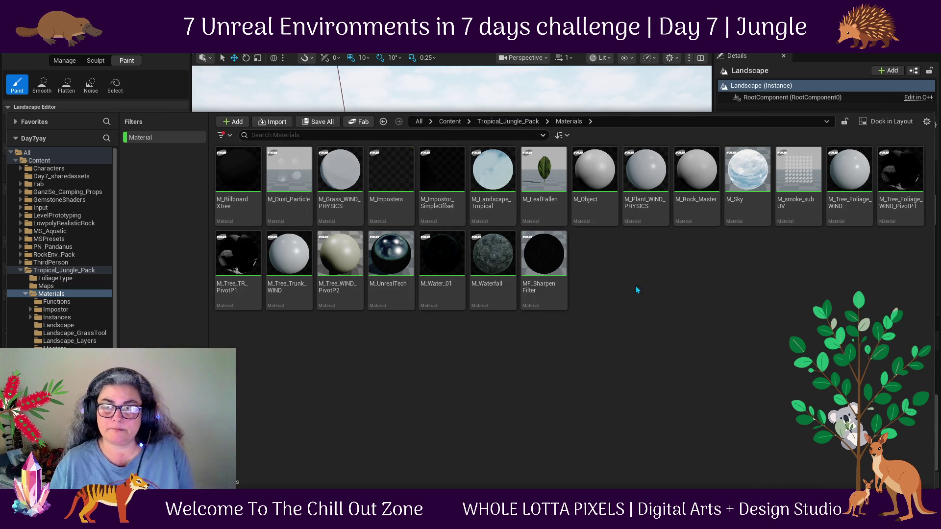
Return to the Content folder and scroll through its listing.
click(443, 121)
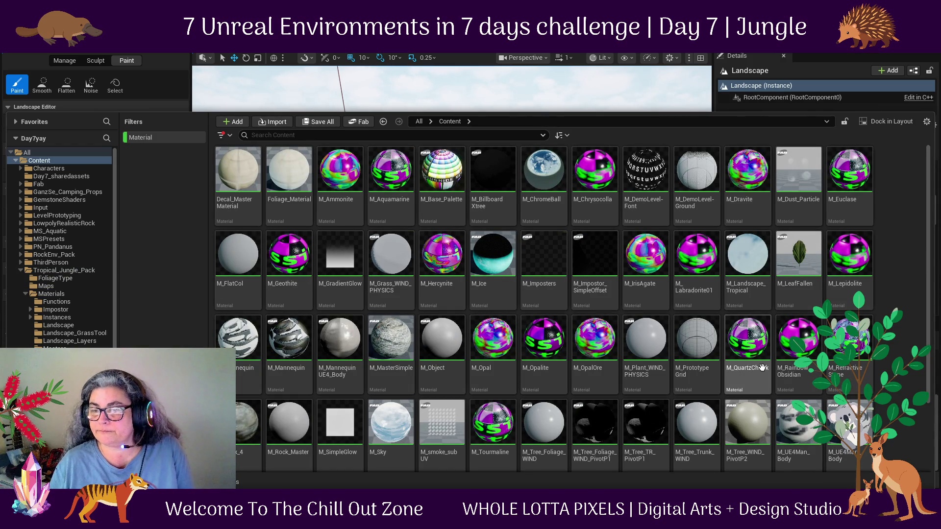
mouse_move(762, 367)
scroll(762, 368, down, 2)
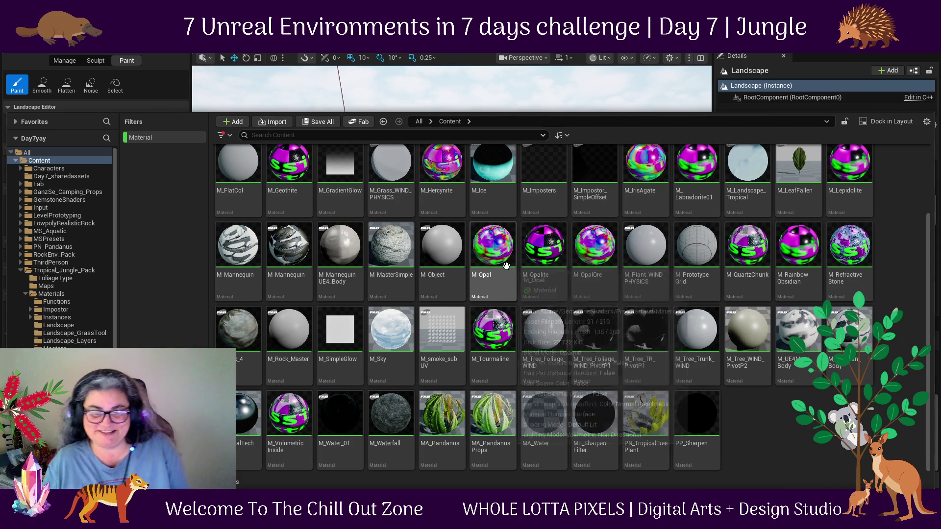
mouse_move(538, 241)
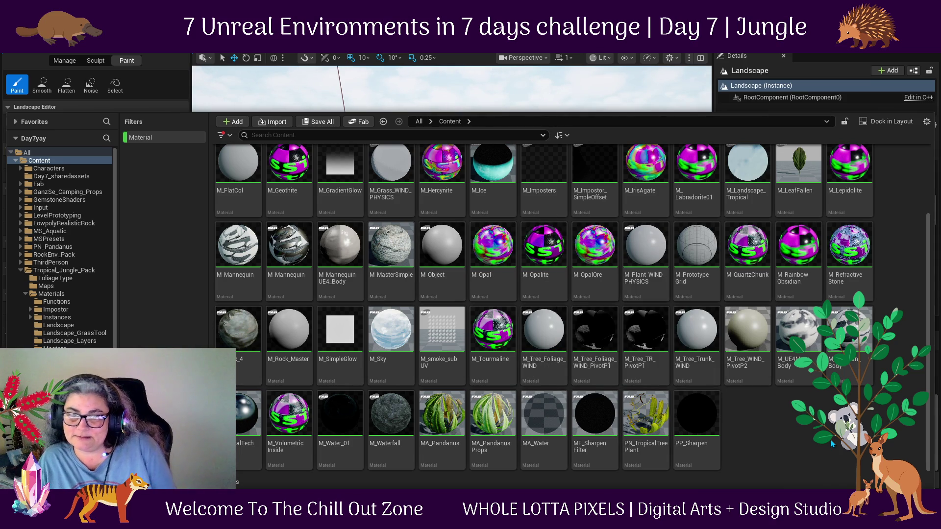
scroll(516, 366, up, 2)
mouse_move(516, 367)
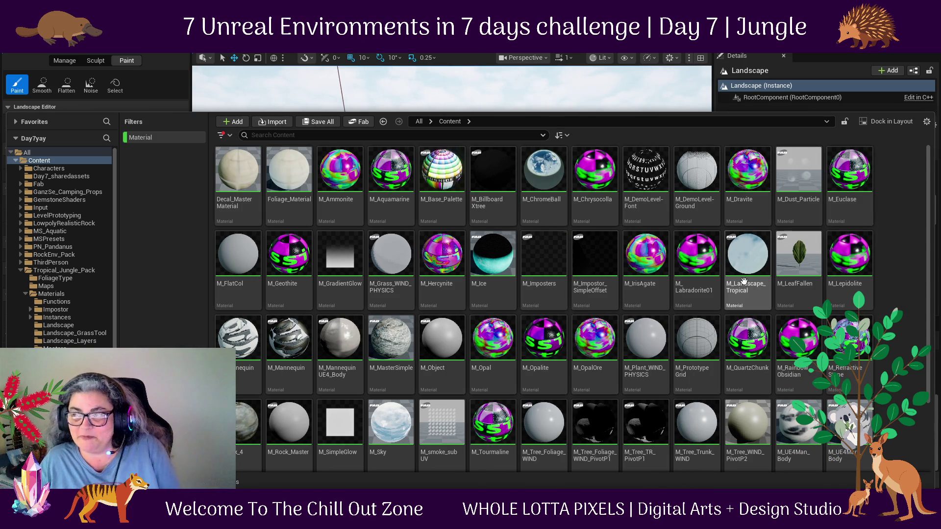
mouse_move(482, 418)
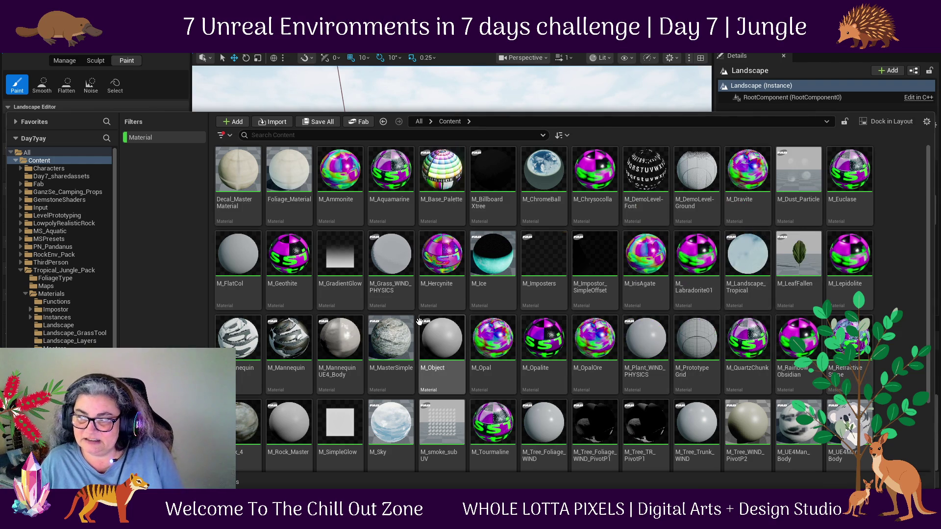
mouse_move(420, 322)
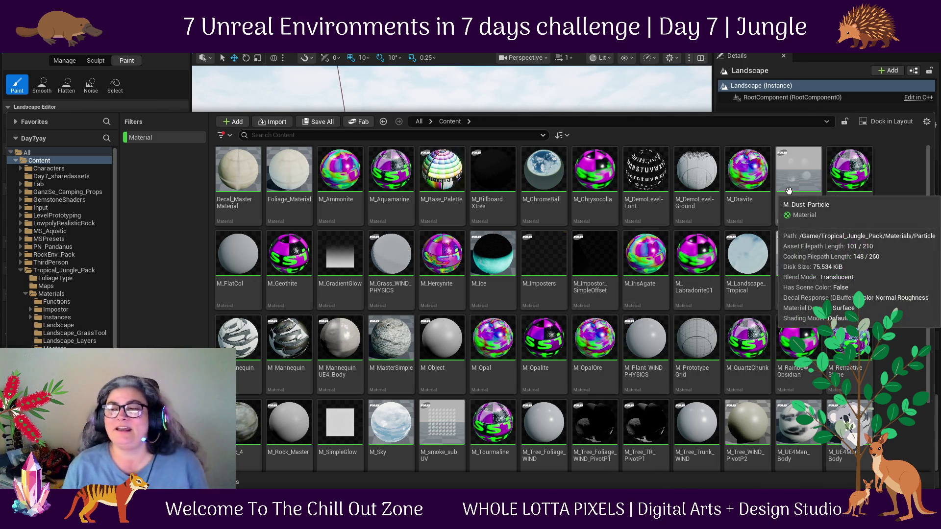
key(super+a)
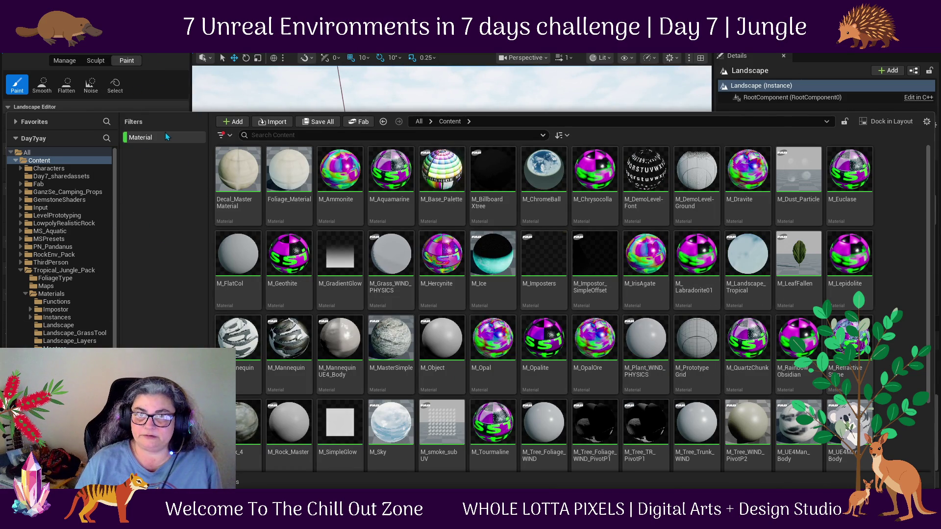
Clear the Material filter while keeping recursive filtering enabled.
click(226, 138)
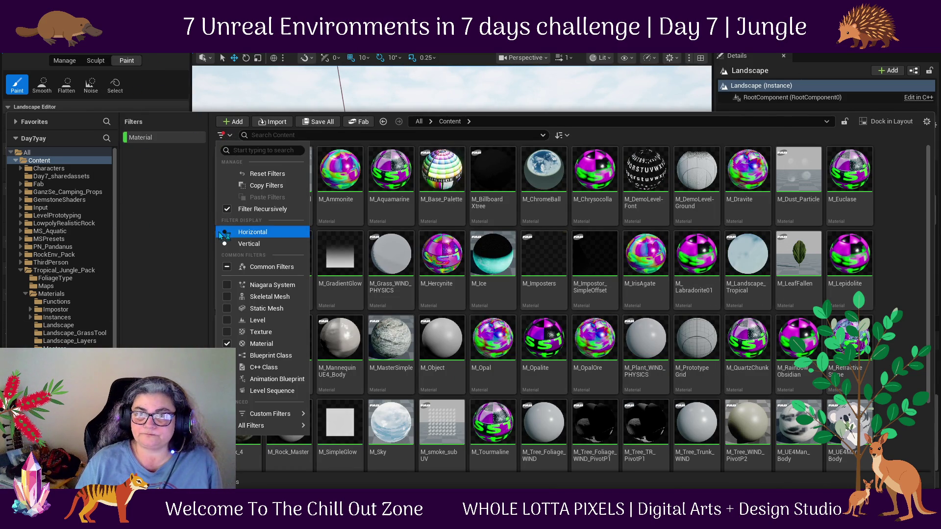
click(227, 209)
click(228, 210)
click(226, 344)
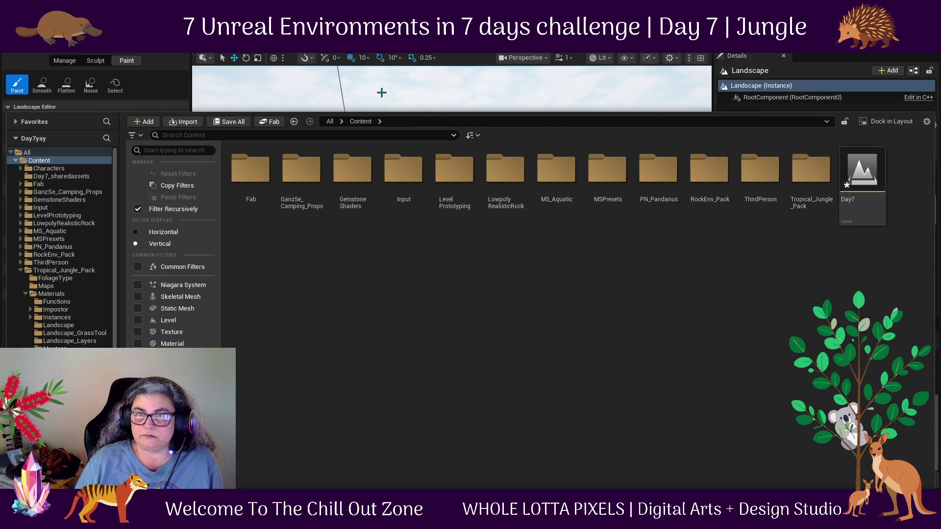
click(352, 177)
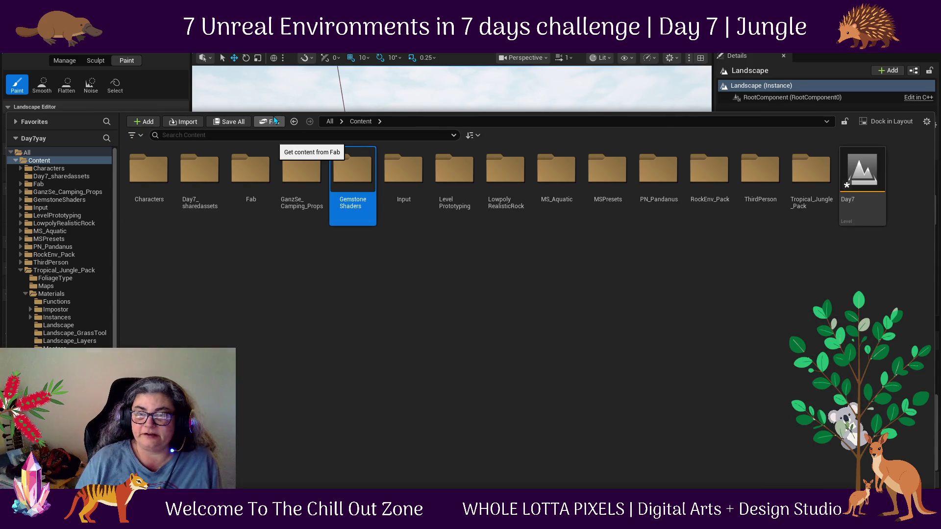
Deselect the Gemstone Shaders folder and collapse the Content Drawer to view the landscape.
click(377, 286)
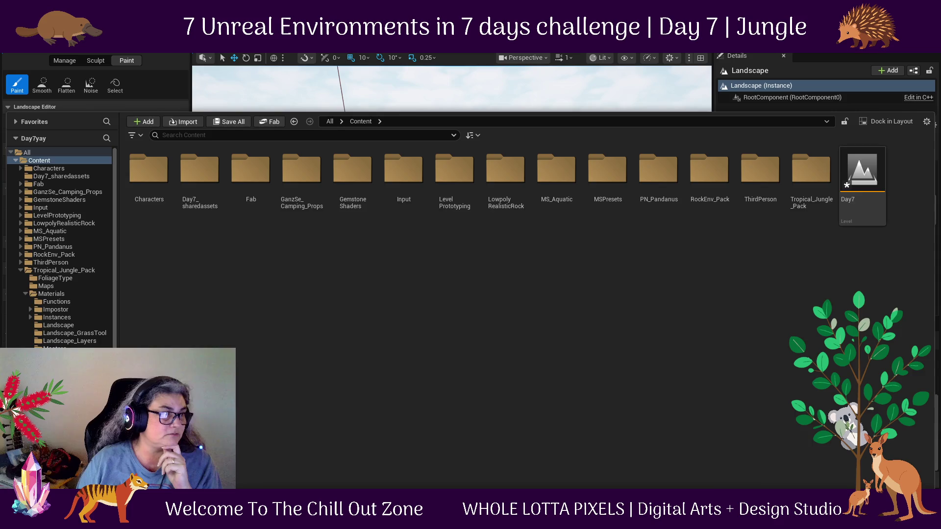
key(ctrl+space)
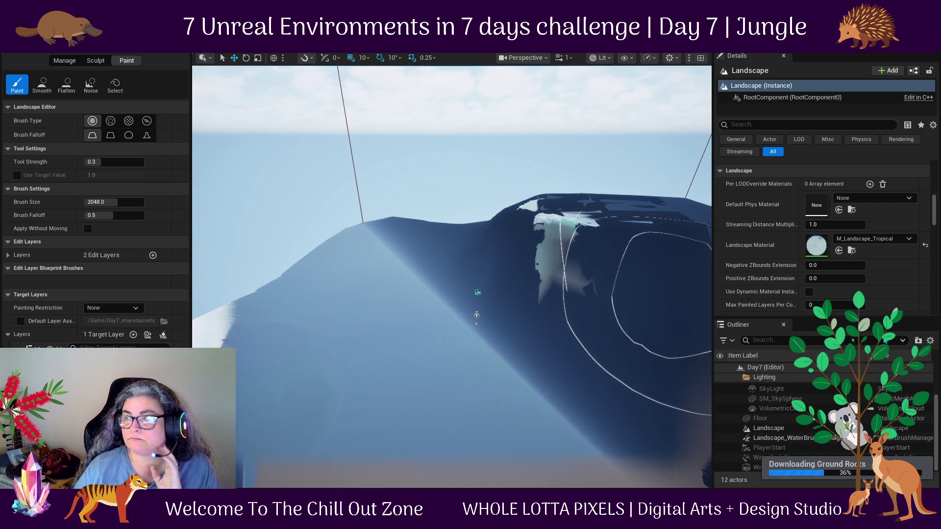
Reset the Landscape Material to None and switch to Selection mode.
click(926, 248)
click(106, 51)
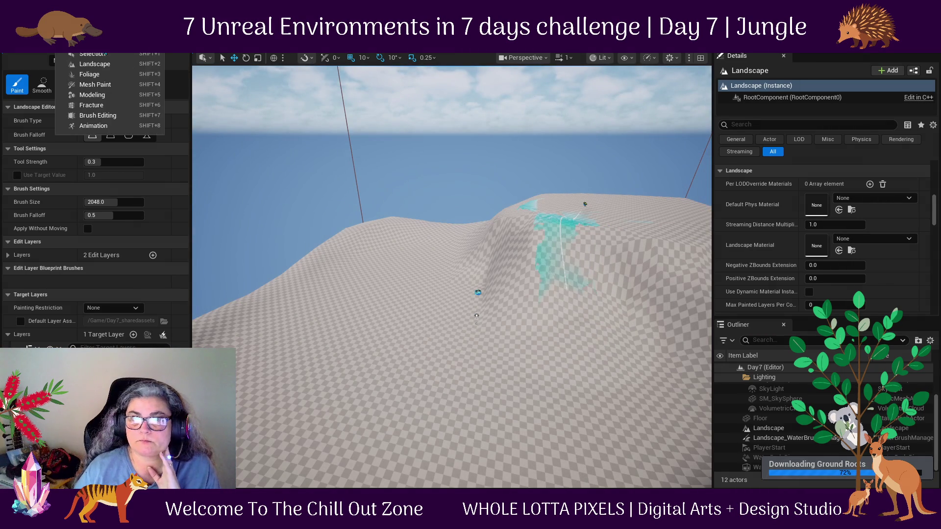
click(105, 54)
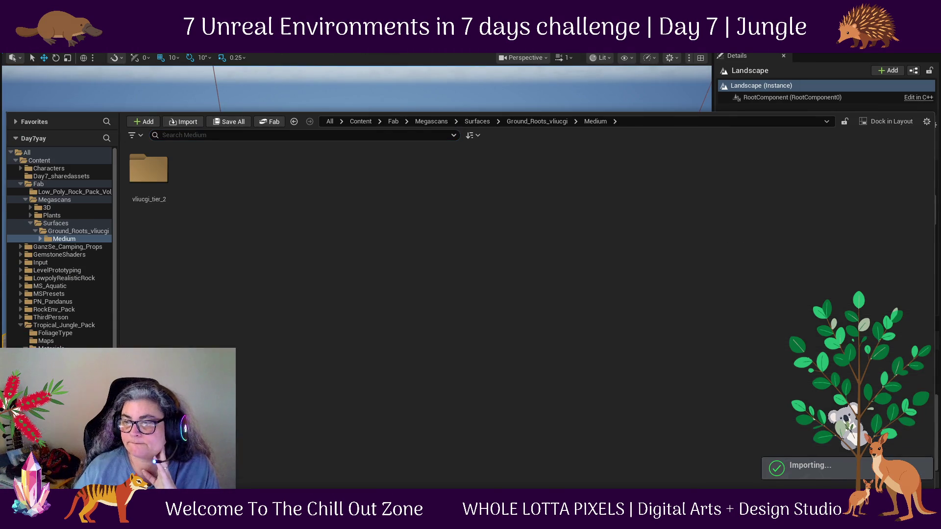
Open vliucgi_tier_2 > Materials and drag MI_vliucgi toward the landscape view.
click(150, 179)
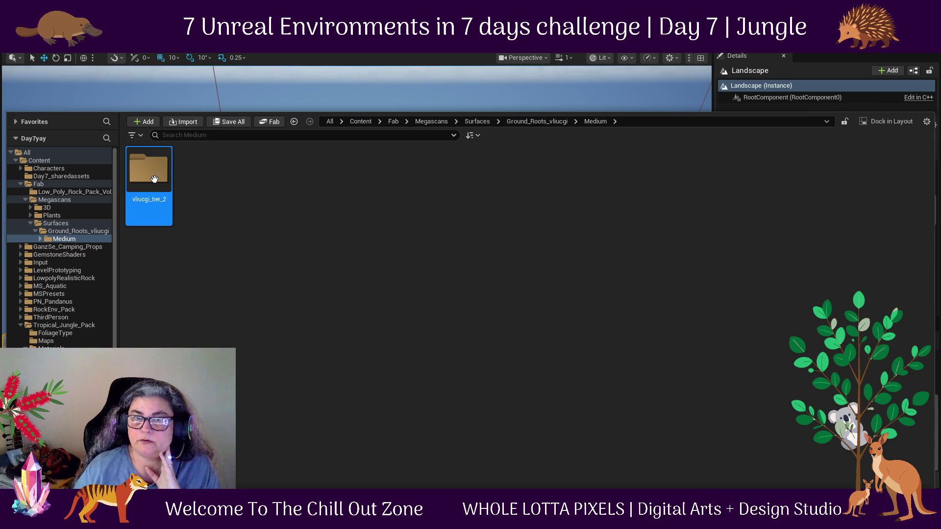
double_click(154, 181)
double_click(149, 170)
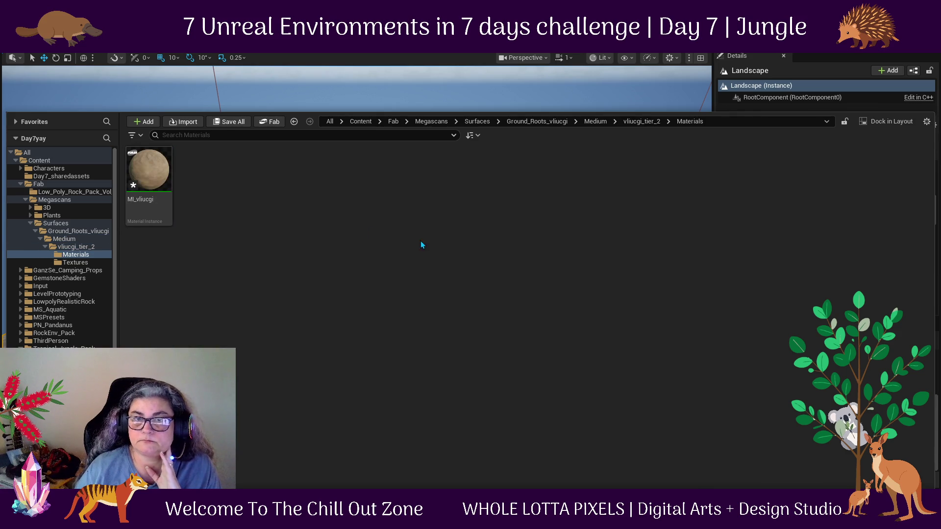
drag(148, 169, 323, 76)
click(607, 403)
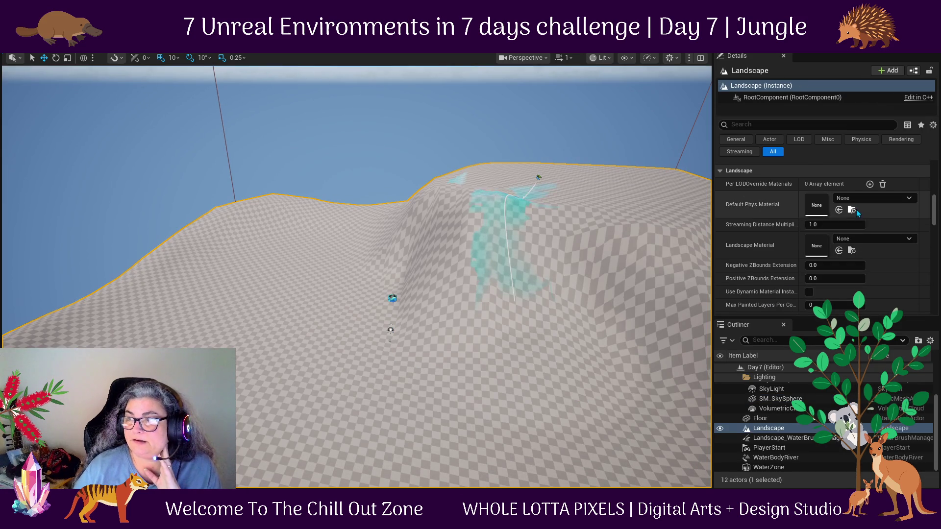
scroll(877, 253, down, 3)
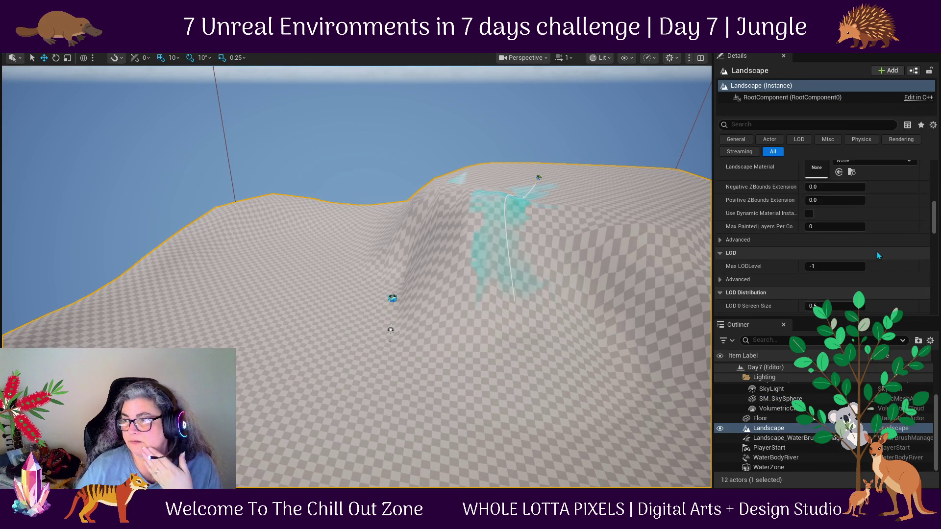
scroll(872, 253, up, 3)
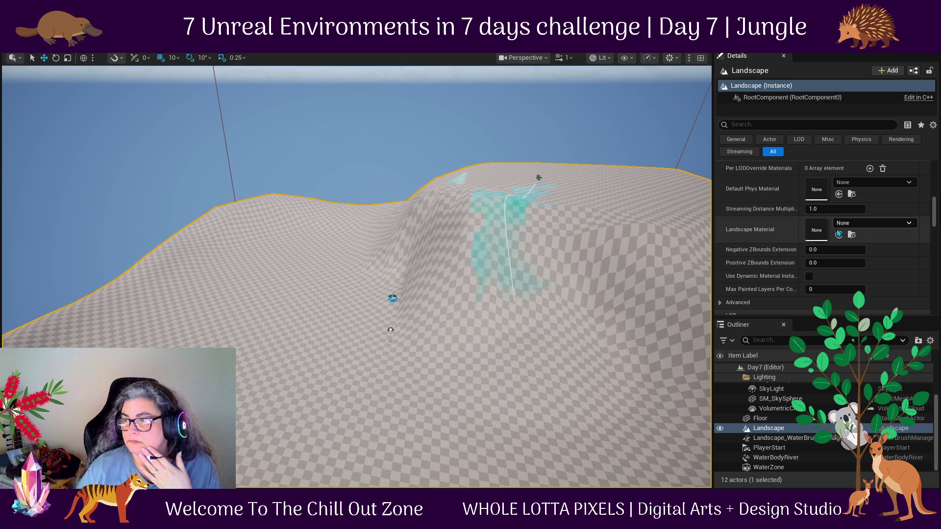
click(839, 235)
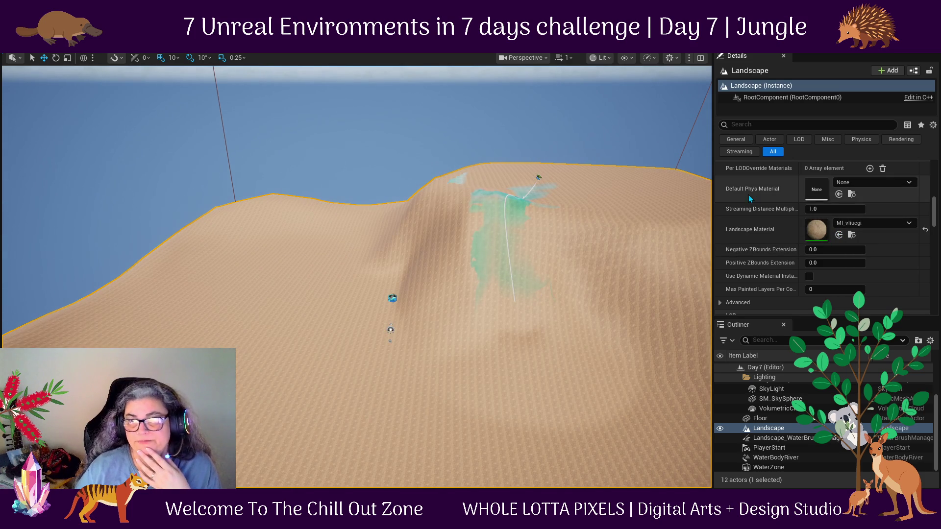
click(908, 224)
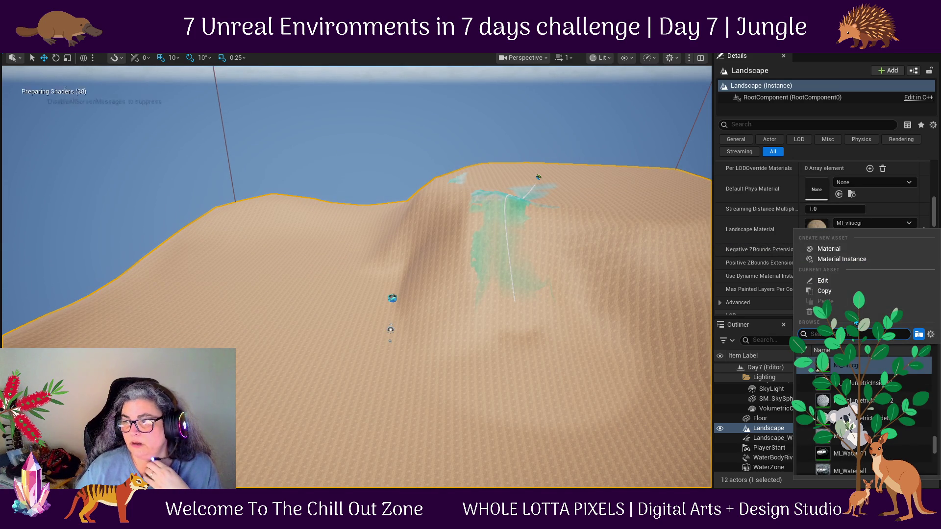
text(land)
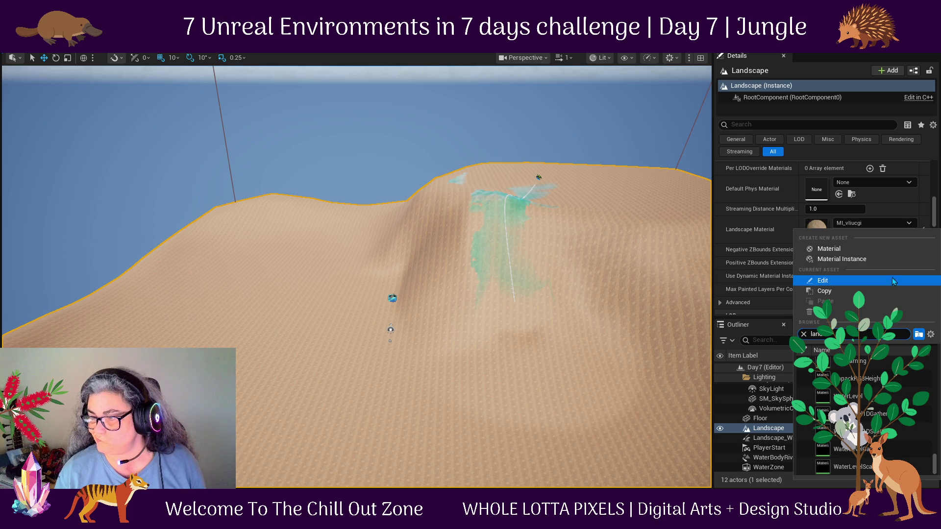
text(scap)
scroll(876, 389, up, 3)
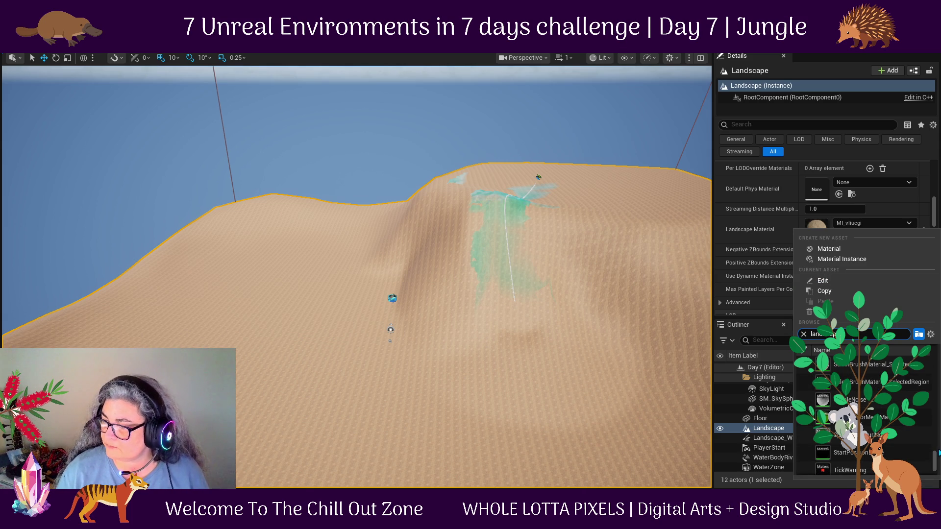
drag(935, 458, 935, 367)
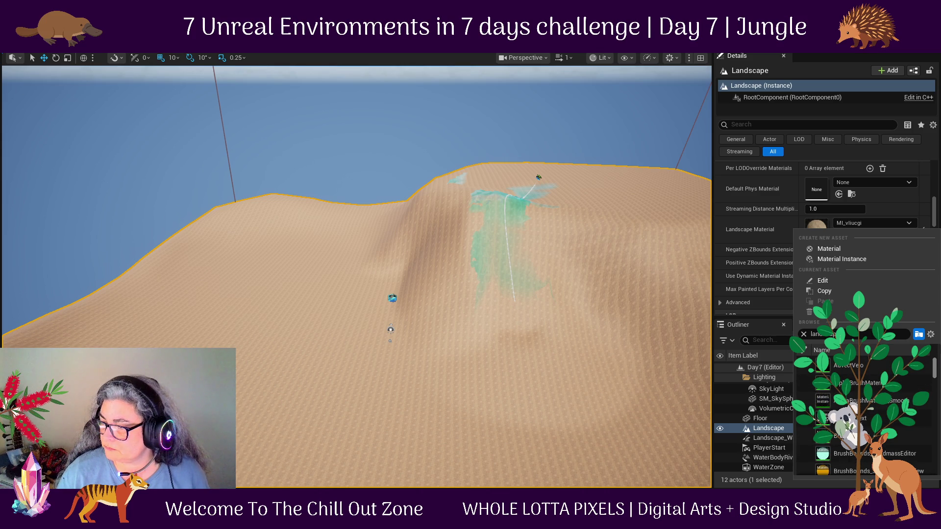
drag(935, 364, 937, 372)
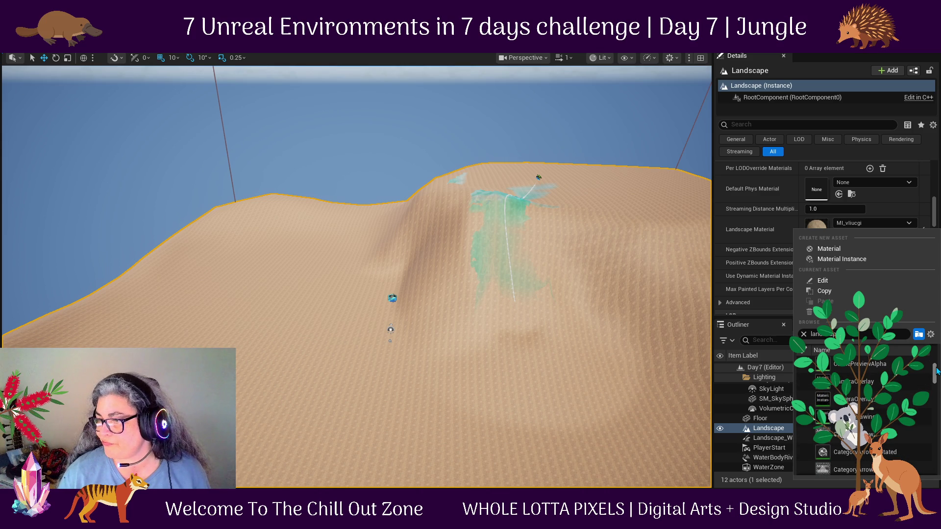
click(364, 389)
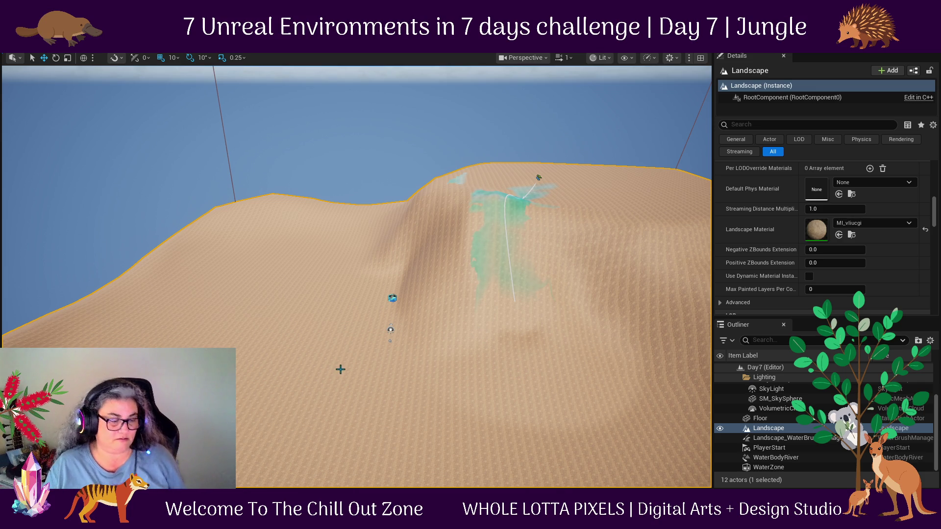
mouse_move(227, 328)
mouse_down()
mouse_move(274, 323)
mouse_move(206, 330)
mouse_move(242, 281)
mouse_up()
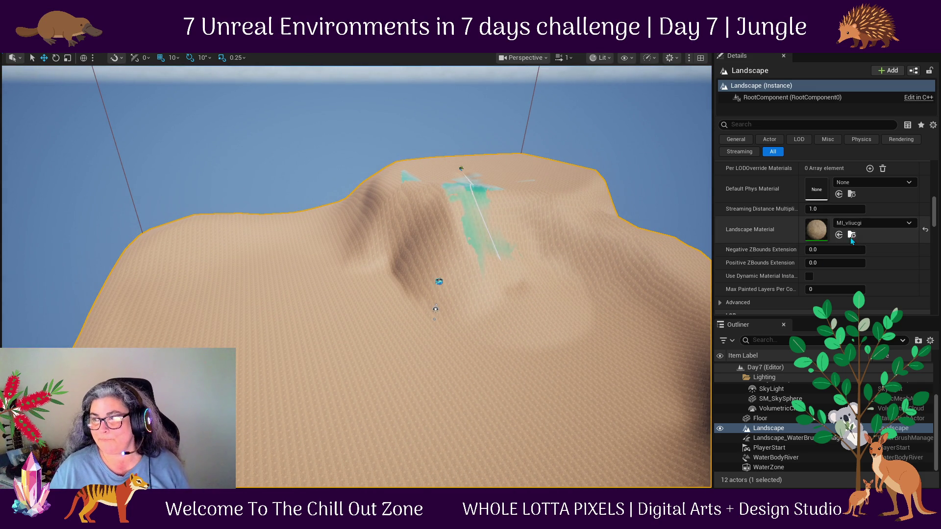
Locate the landscape's current material, climb back through Surfaces, Megascans and Fab to Content, and close the drawer.
click(852, 235)
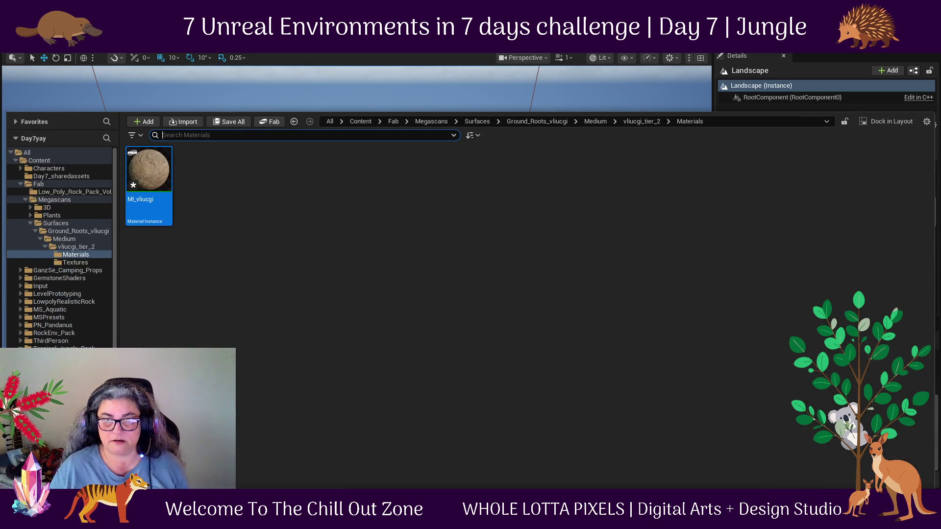
click(470, 124)
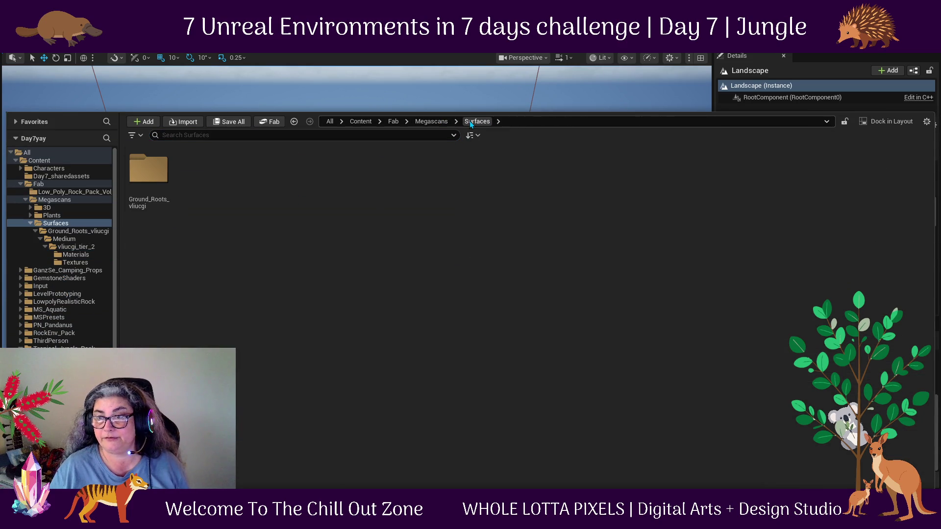
click(430, 121)
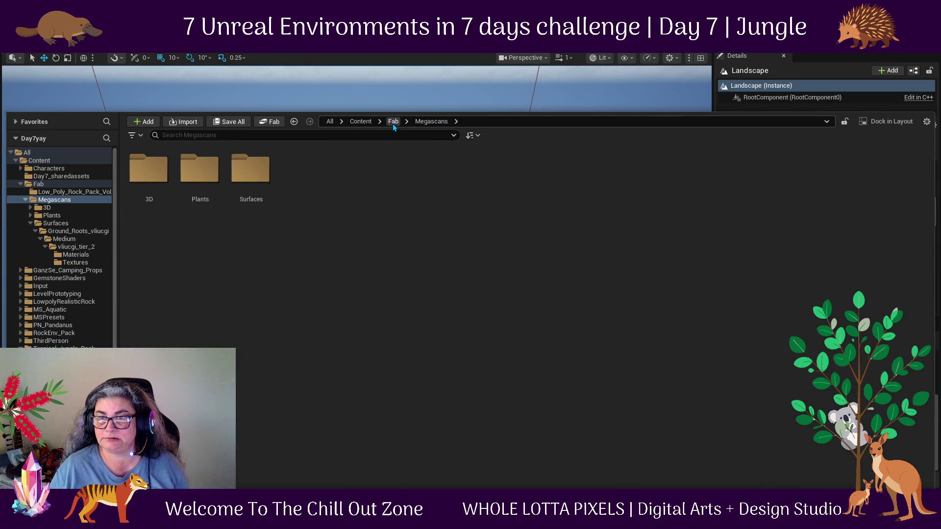
click(393, 122)
click(366, 122)
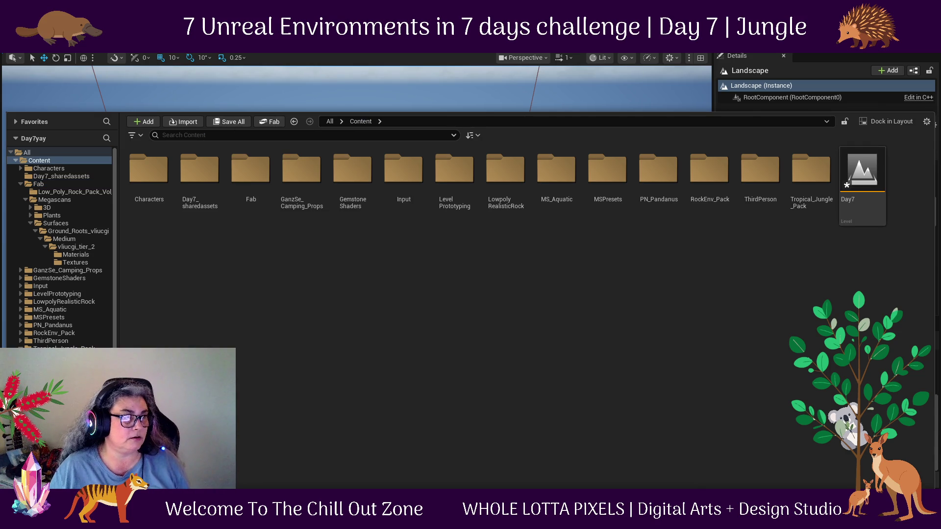
key(ctrl+space)
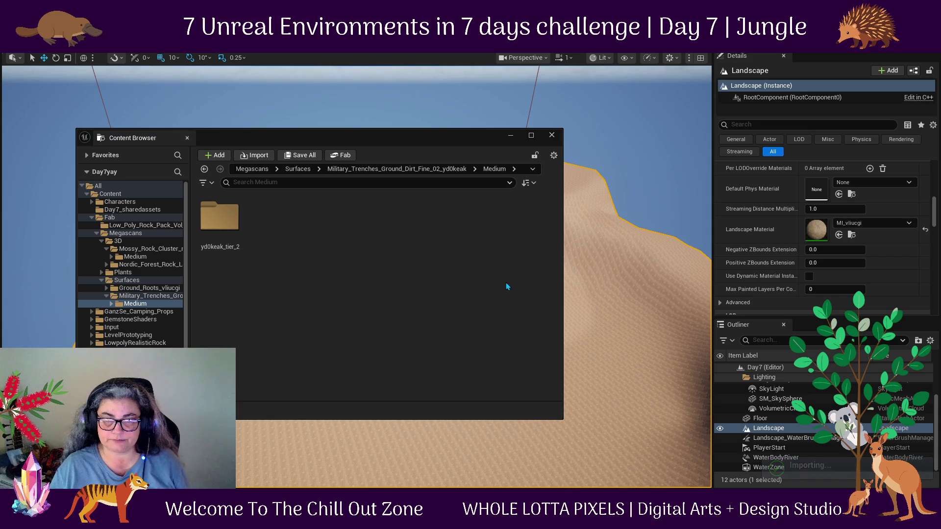
Open yd0keak_tier_2 > Materials and assign MI_yd0keak as the Landscape Material.
double_click(220, 216)
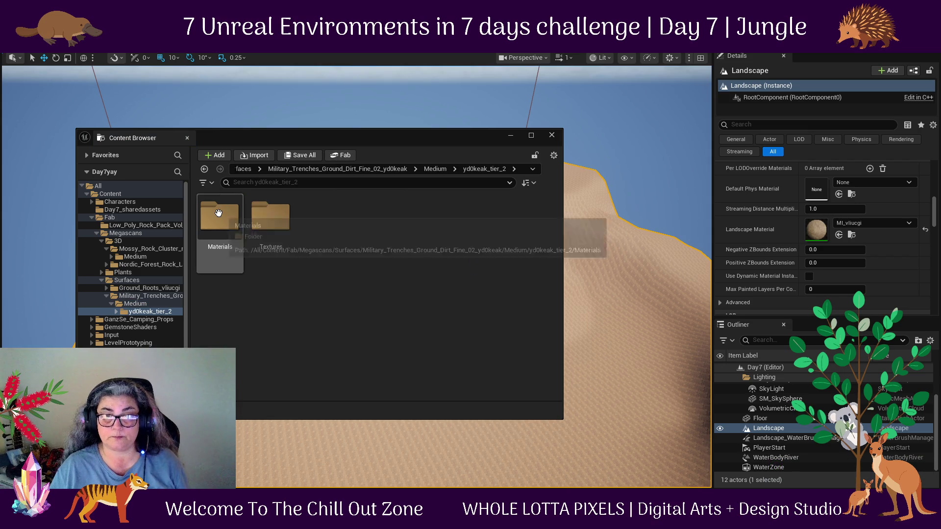
click(211, 220)
double_click(211, 220)
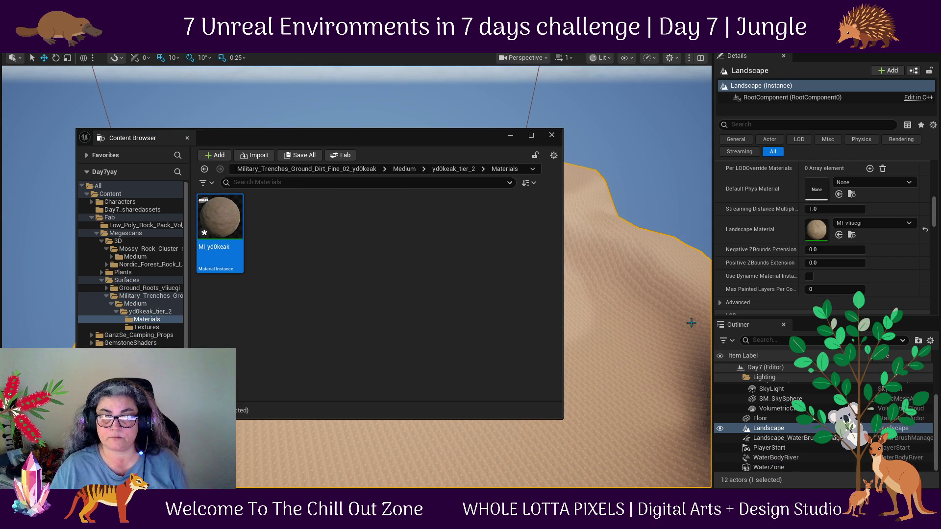
click(839, 235)
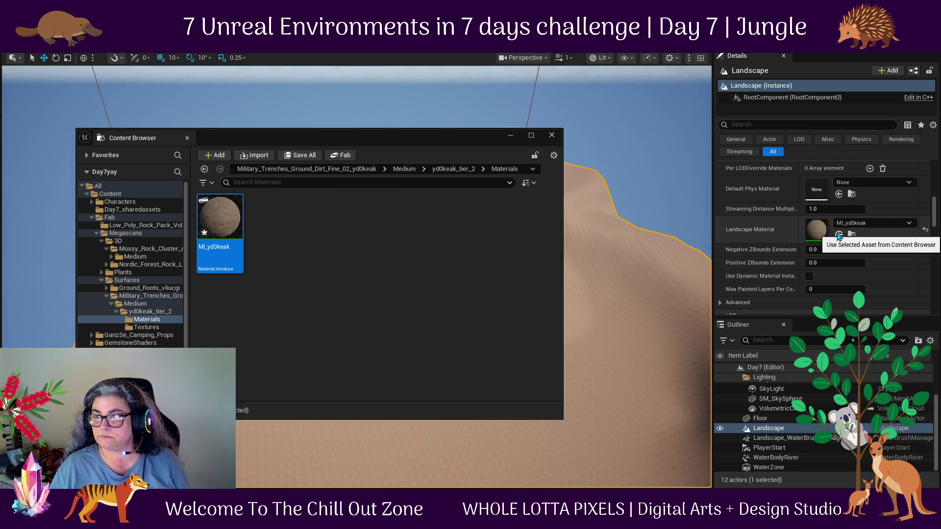
Toggle the dynamic material instance option off again and expand the advanced landscape settings.
scroll(628, 390, up, 3)
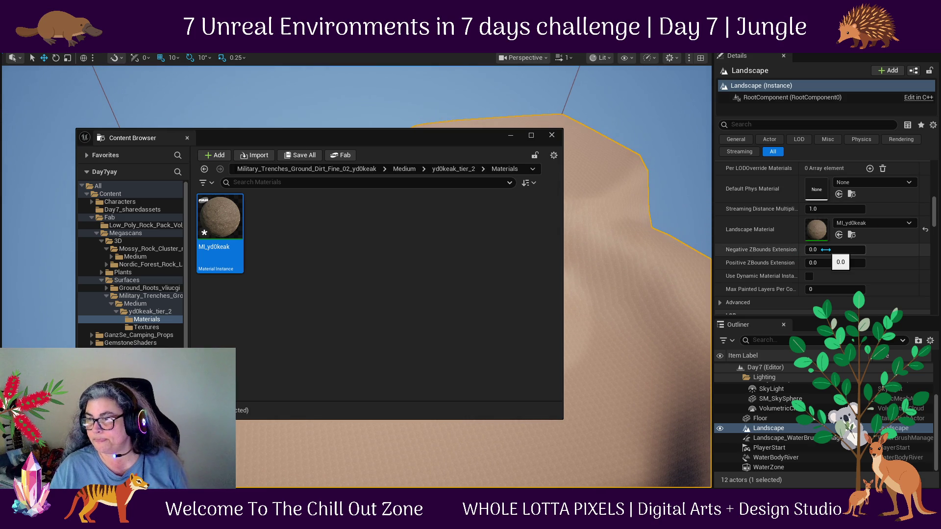
click(809, 277)
click(809, 277)
scroll(772, 290, down, 1)
click(720, 272)
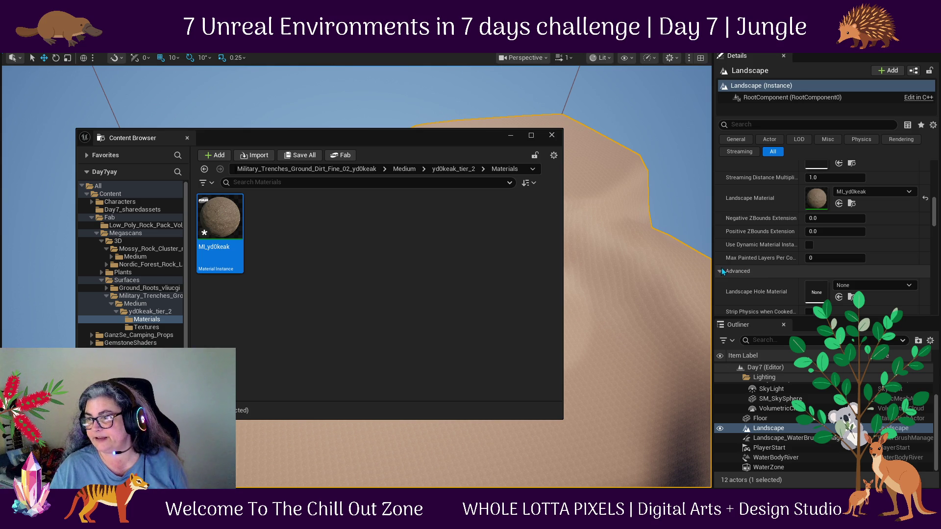
scroll(757, 271, down, 1)
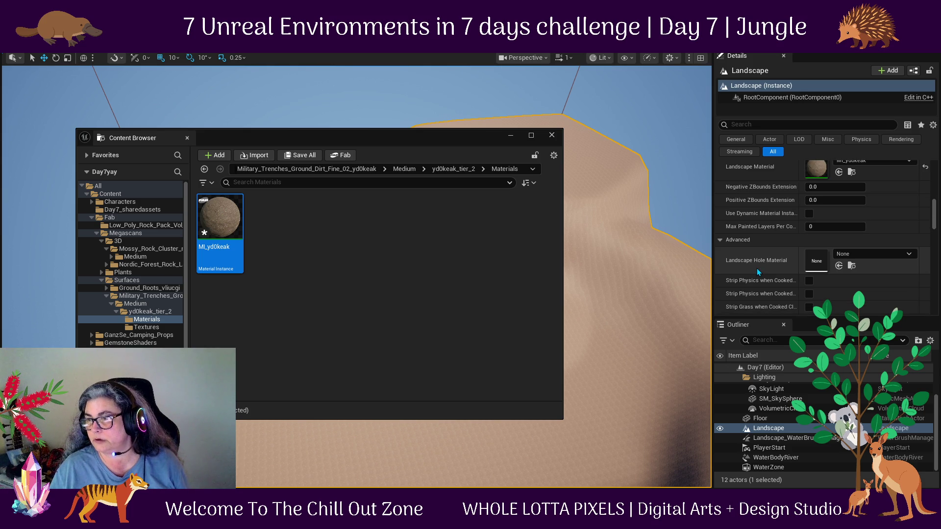
scroll(755, 243, up, 3)
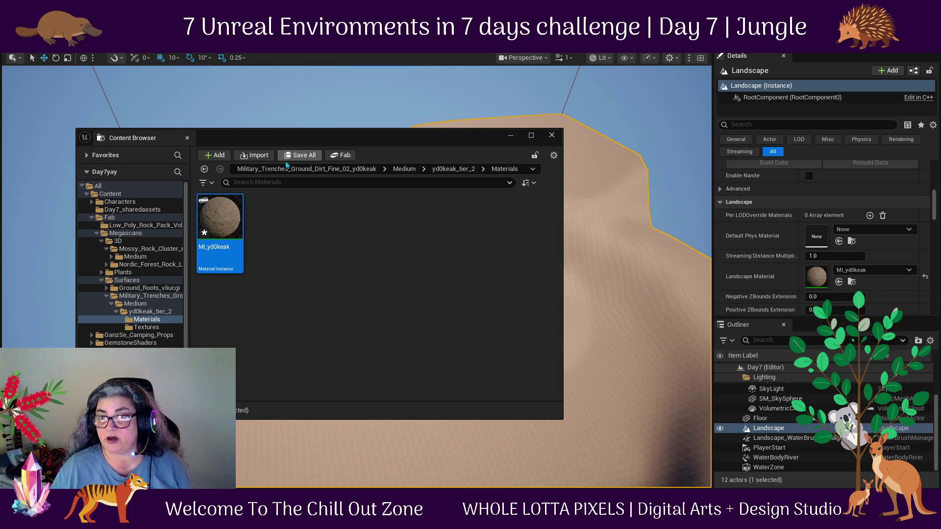
Navigate back through Fab to the Content folder and close the floating Content Browser.
click(260, 169)
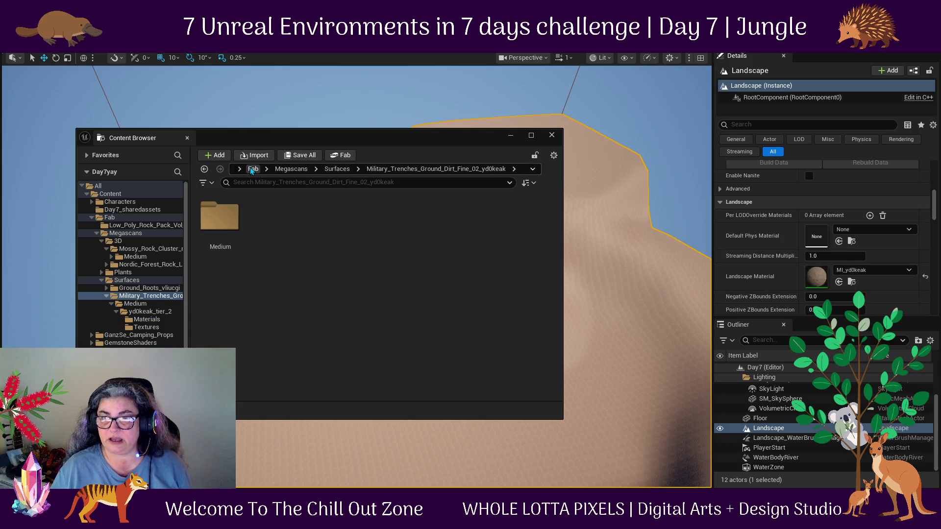
click(252, 169)
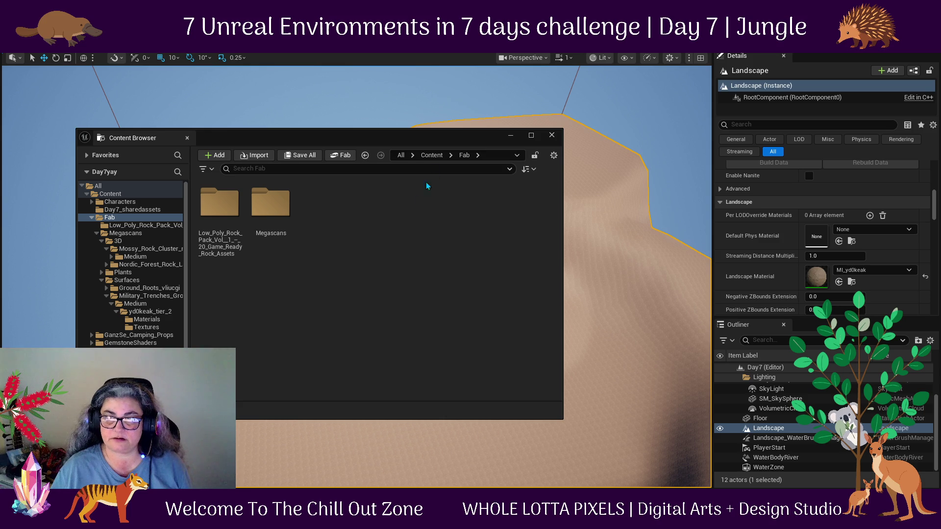
click(431, 156)
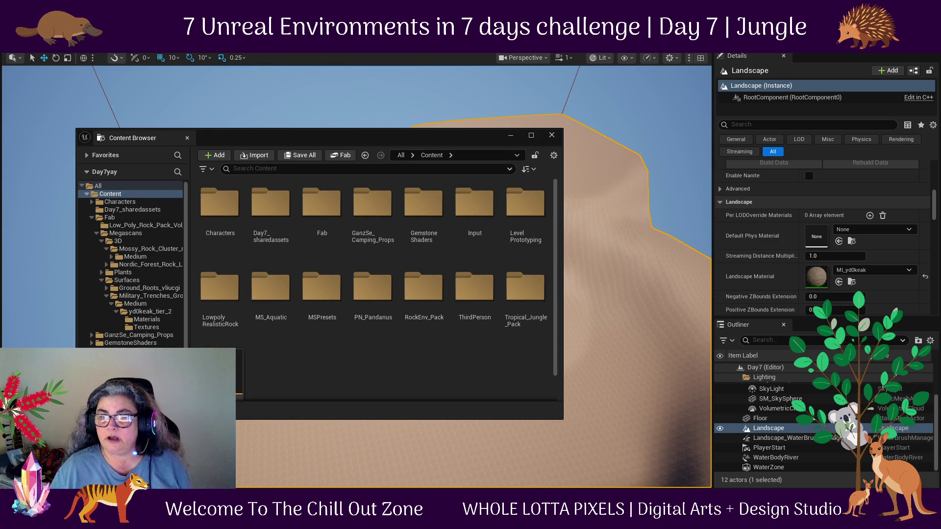
click(552, 135)
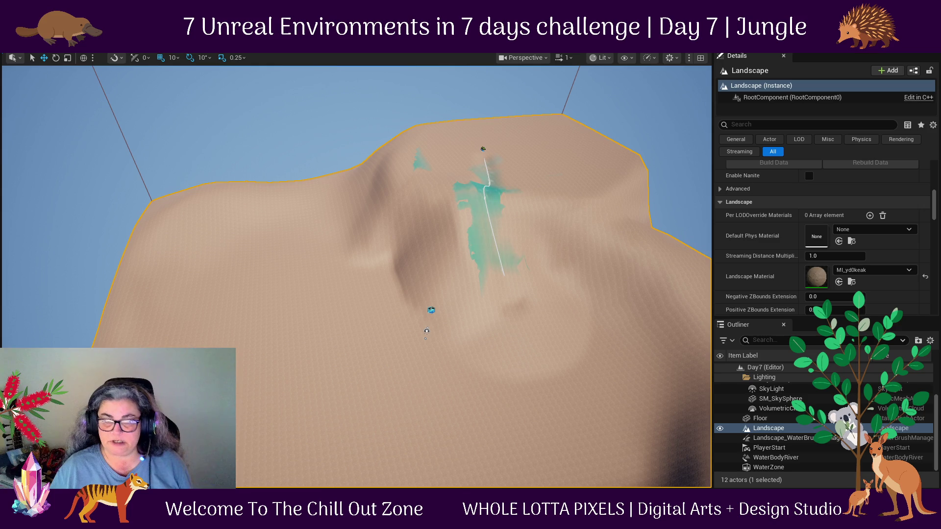
Create a new material named Ground in the Content Drawer and open it.
key(ctrl+space)
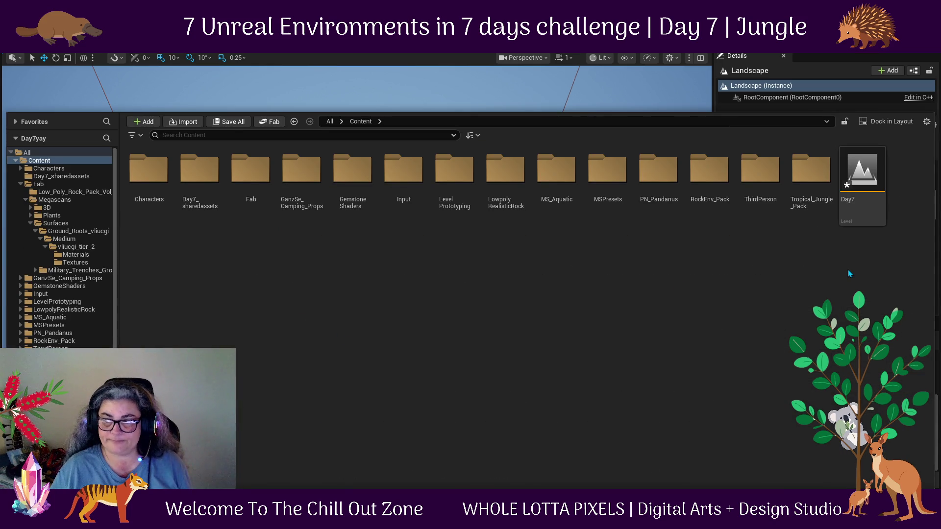
right_click(273, 251)
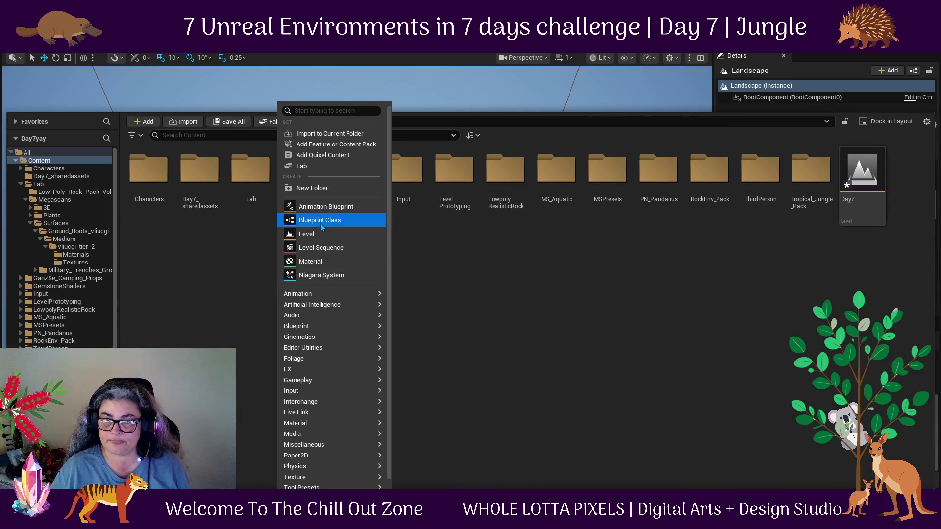
click(322, 267)
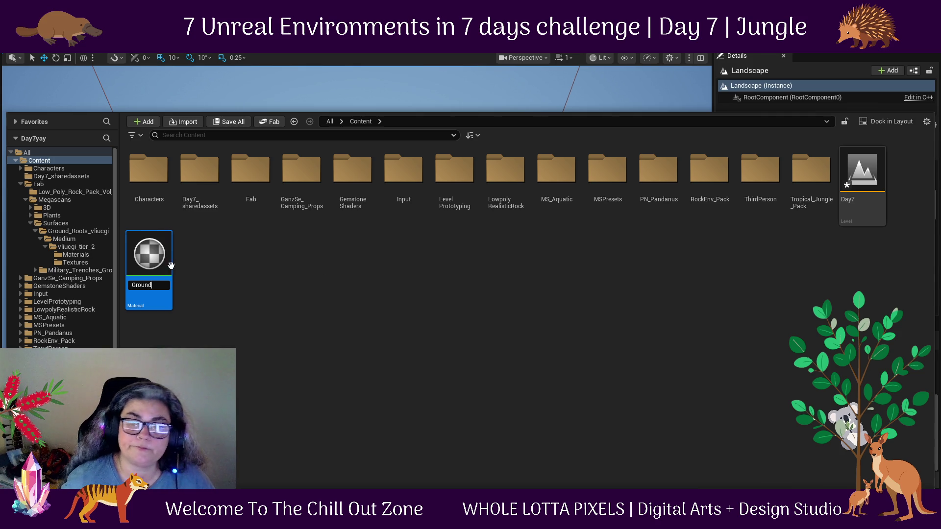
text(d)
key(Return)
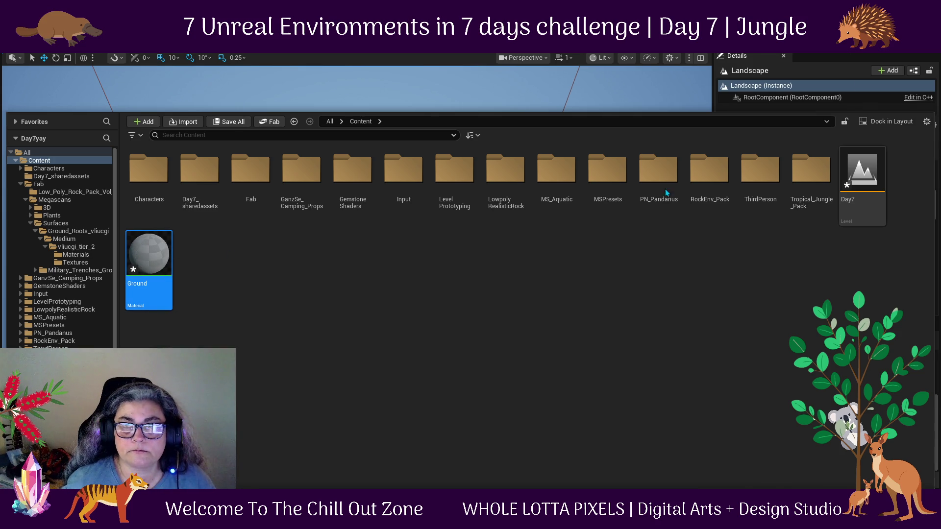
key(Return)
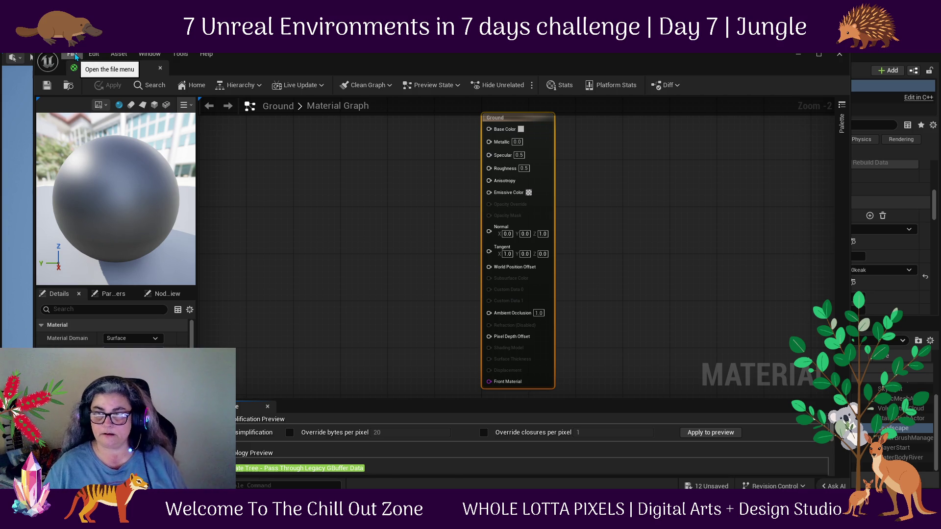
Feed Base Color from a vector parameter with a dark brown (1A0F02) default colour.
drag(489, 129, 364, 148)
text(pa)
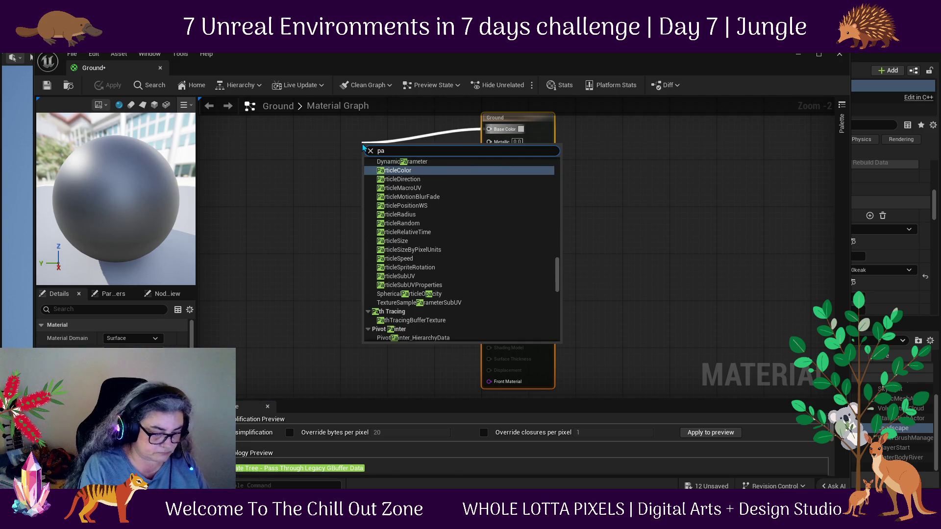
text(ram)
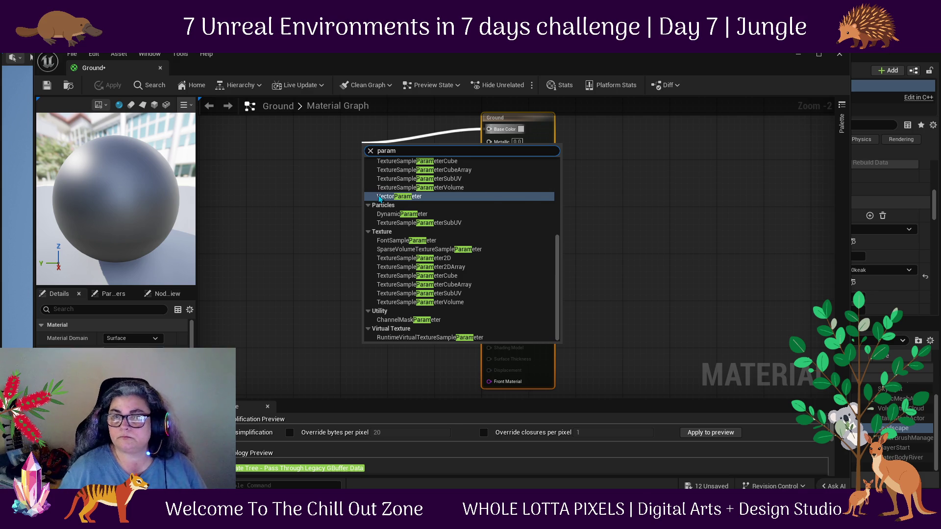
click(378, 192)
key(Return)
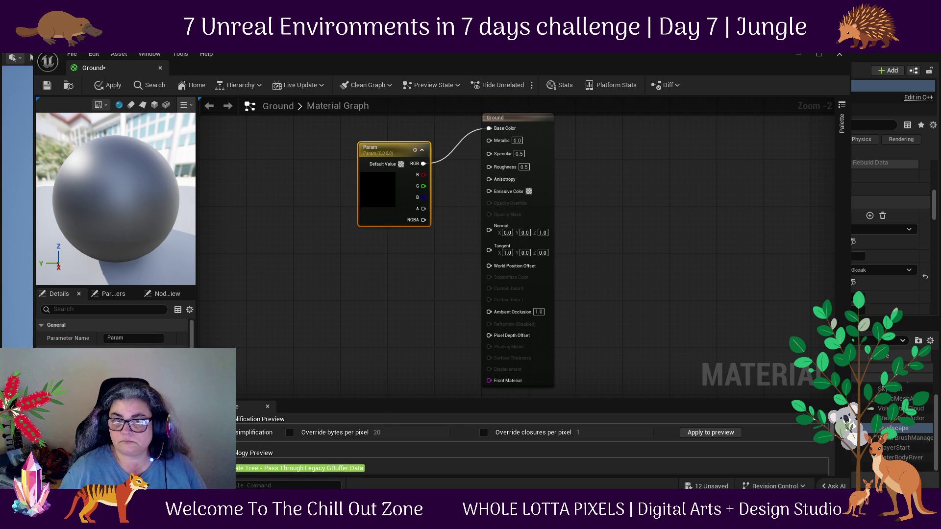
double_click(378, 195)
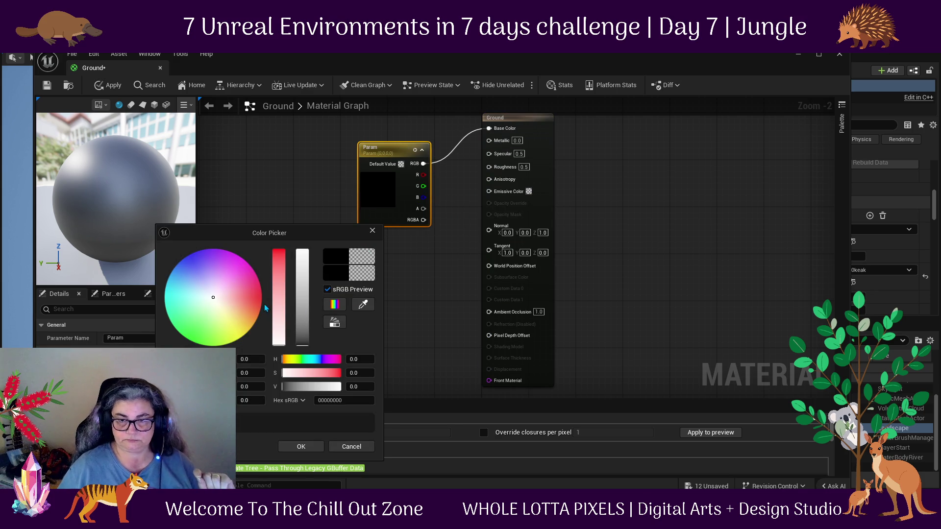
click(247, 316)
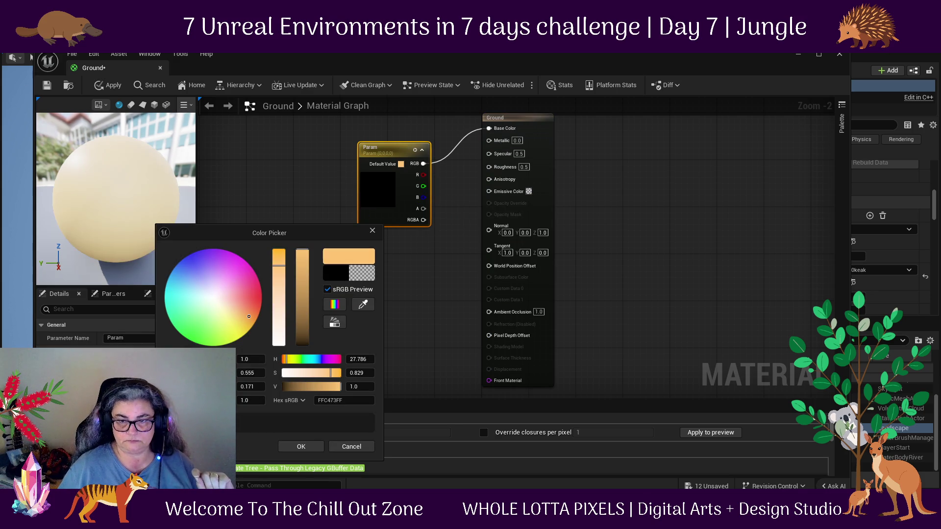
click(307, 344)
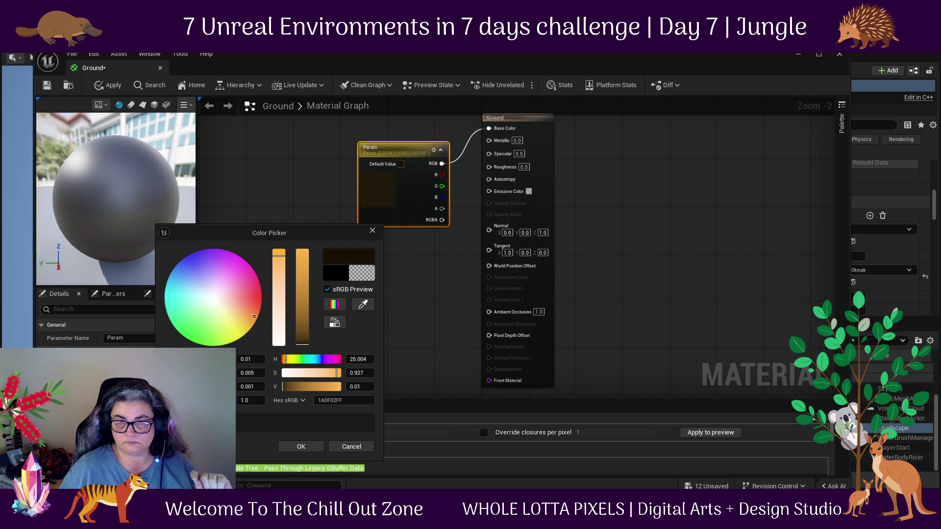
Set Specular to 0.0 and Roughness to 1.0, then close the Color Picker.
drag(414, 148, 378, 124)
click(518, 154)
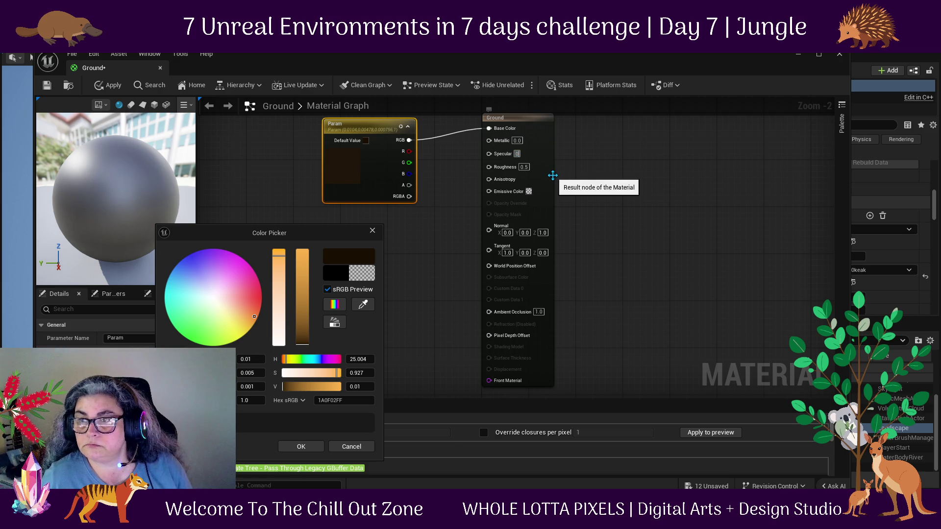
key(Tab)
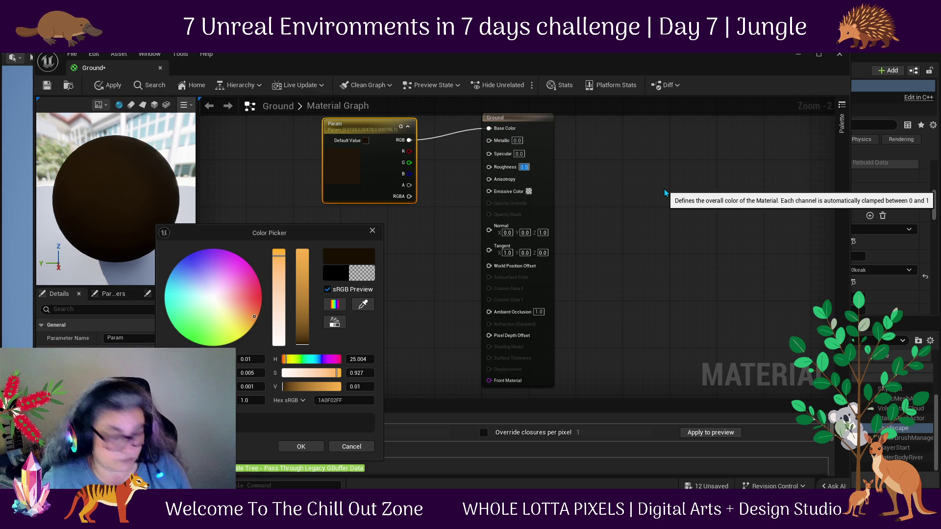
text(1)
click(602, 219)
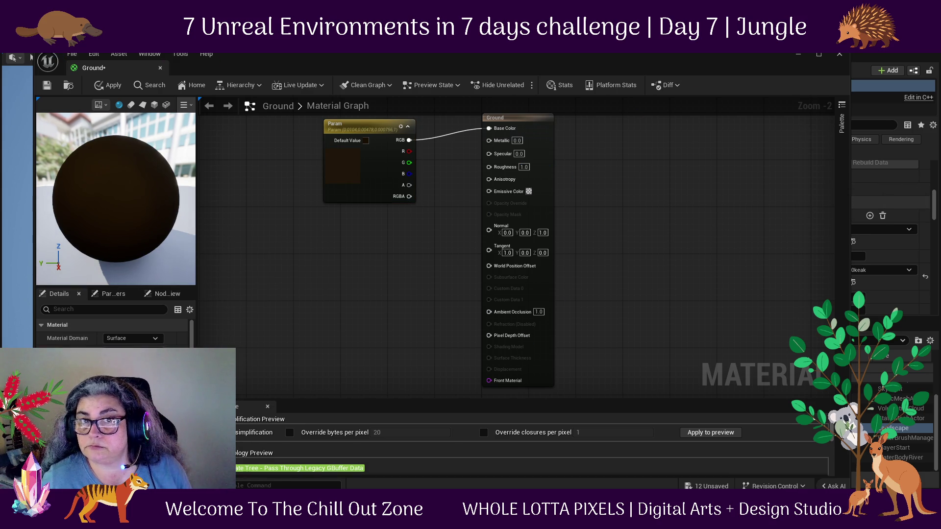
Save all, then close the Ground material editor, applying its changes.
click(72, 53)
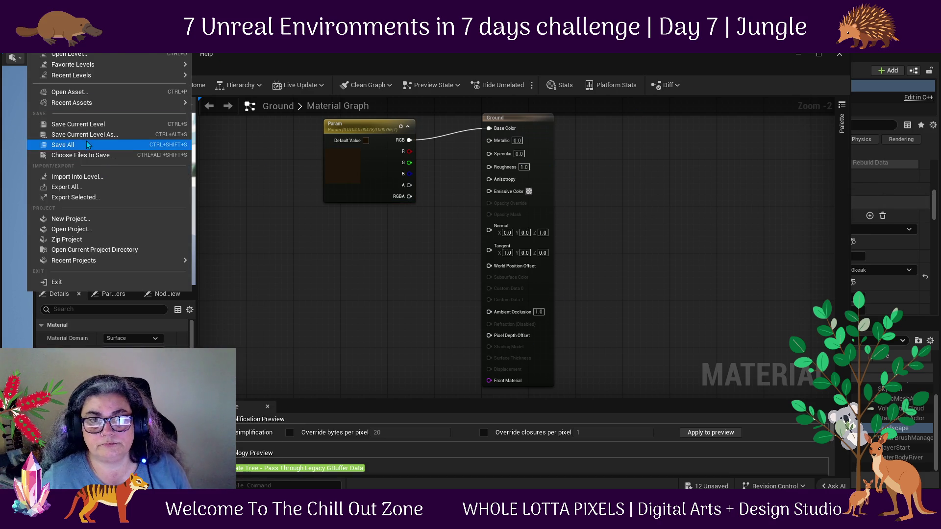
click(49, 133)
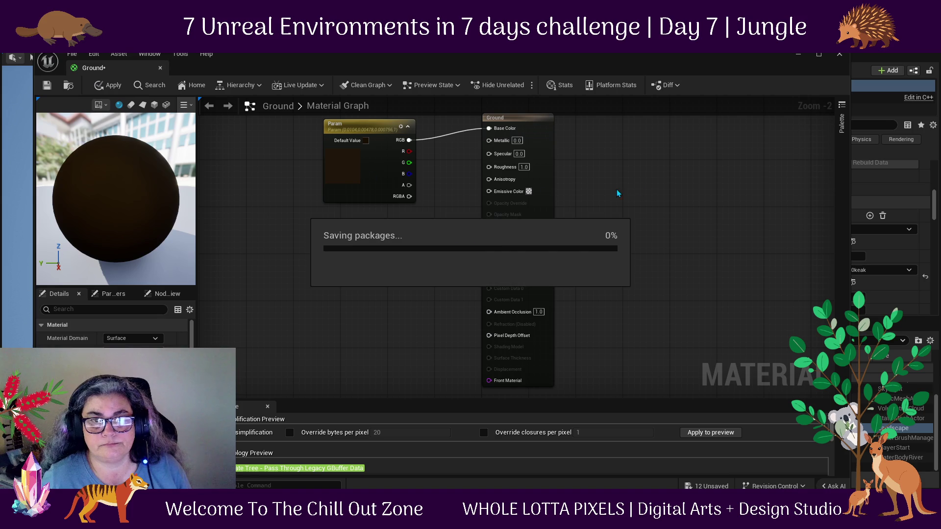
click(839, 55)
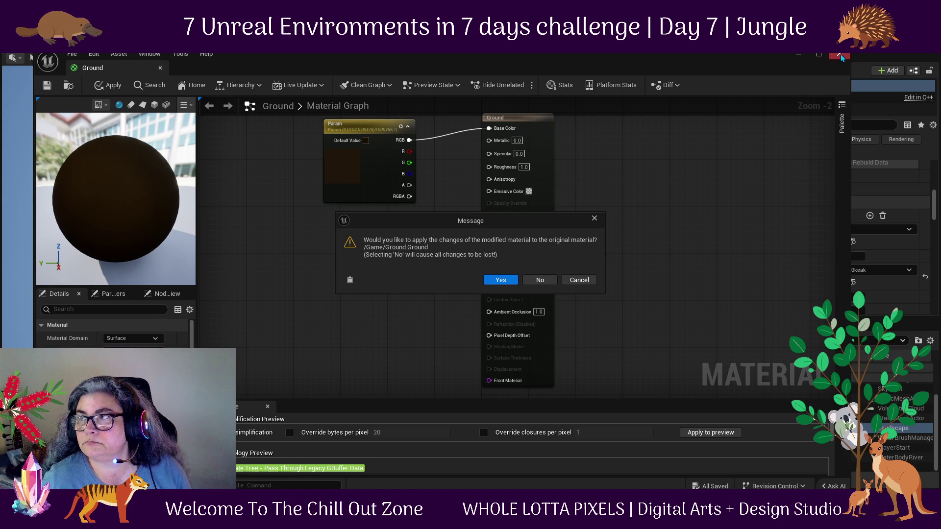
click(501, 279)
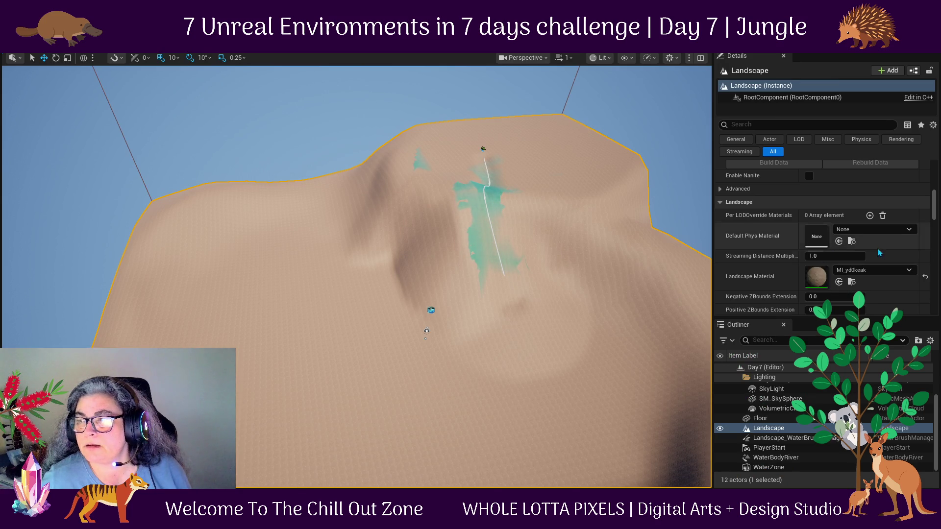
key(ctrl+space)
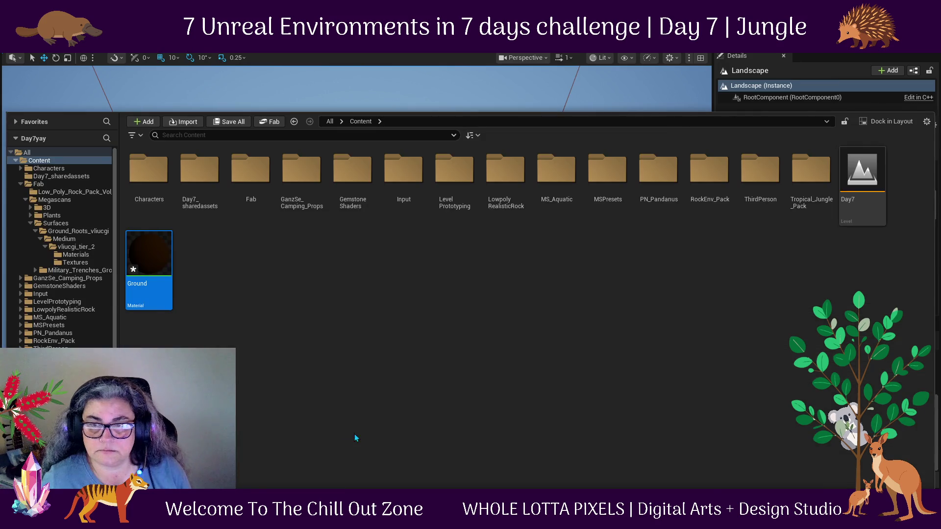
Assign the Ground material to the Landscape's Landscape Material slot.
click(398, 90)
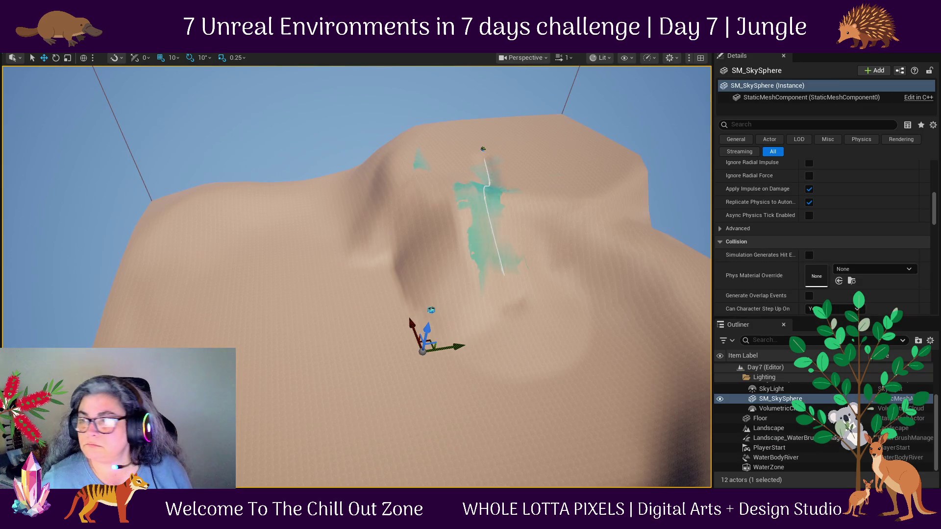
scroll(842, 287, up, 5)
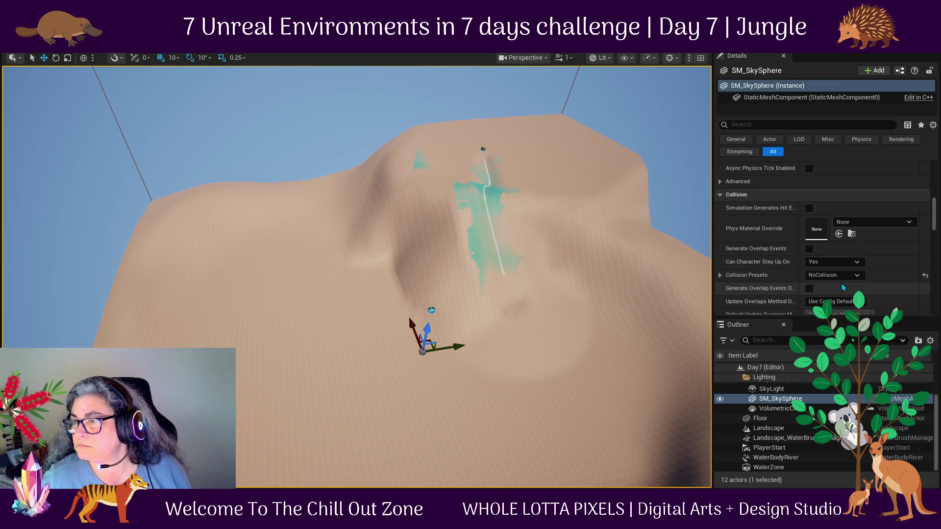
scroll(842, 288, up, 3)
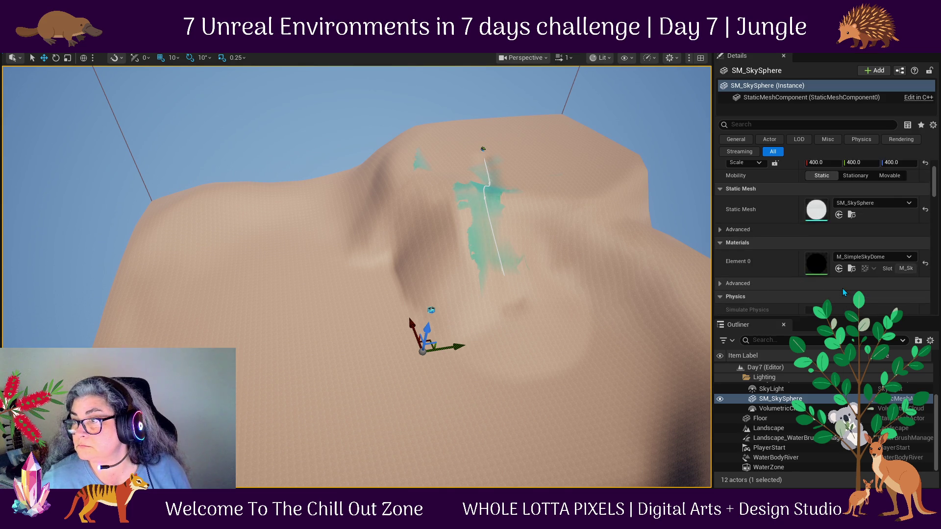
click(768, 428)
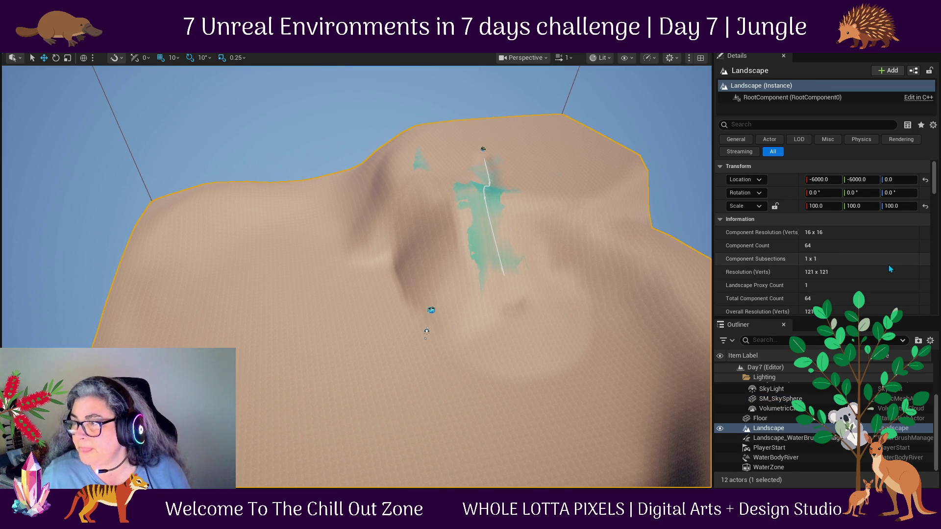
scroll(839, 242, down, 4)
scroll(830, 247, down, 5)
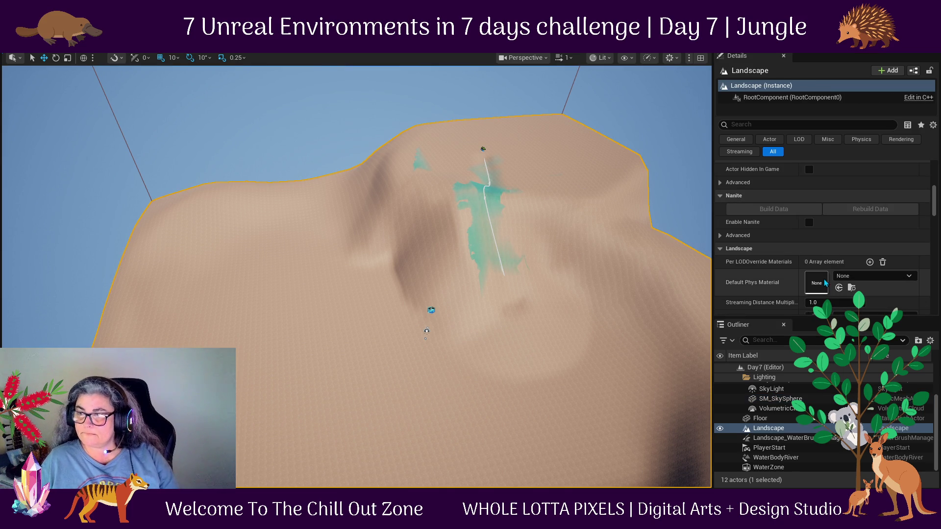
scroll(831, 289, down, 1)
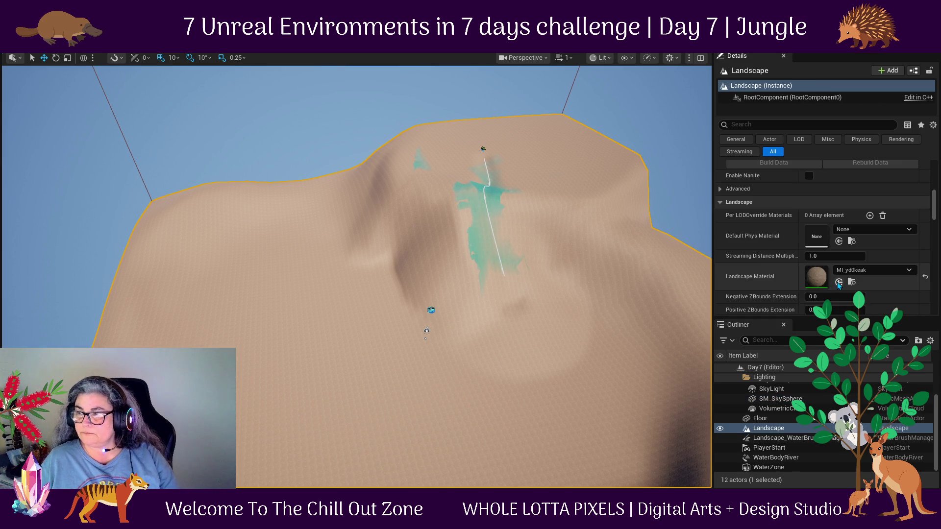
click(839, 281)
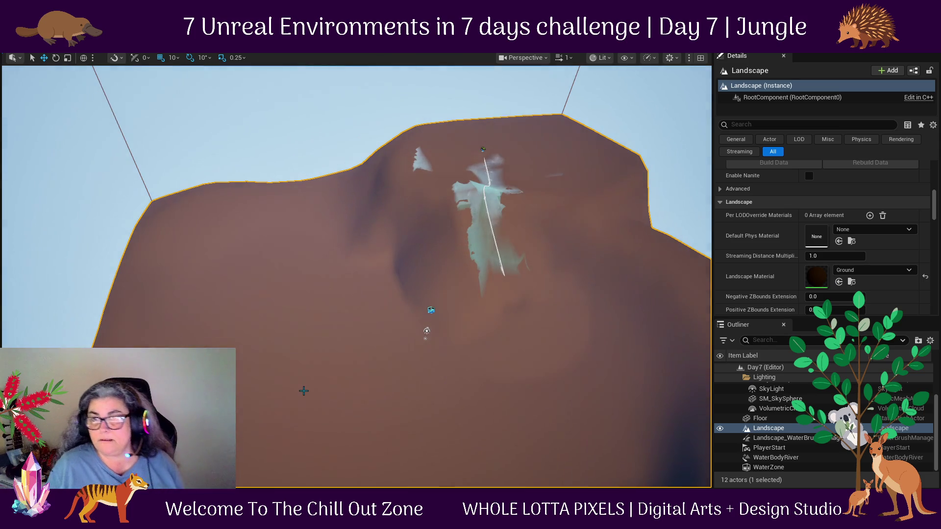
Orbit across the landscape and select the river spline's end point.
mouse_move(318, 347)
mouse_down()
mouse_move(596, 389)
mouse_move(535, 266)
mouse_up()
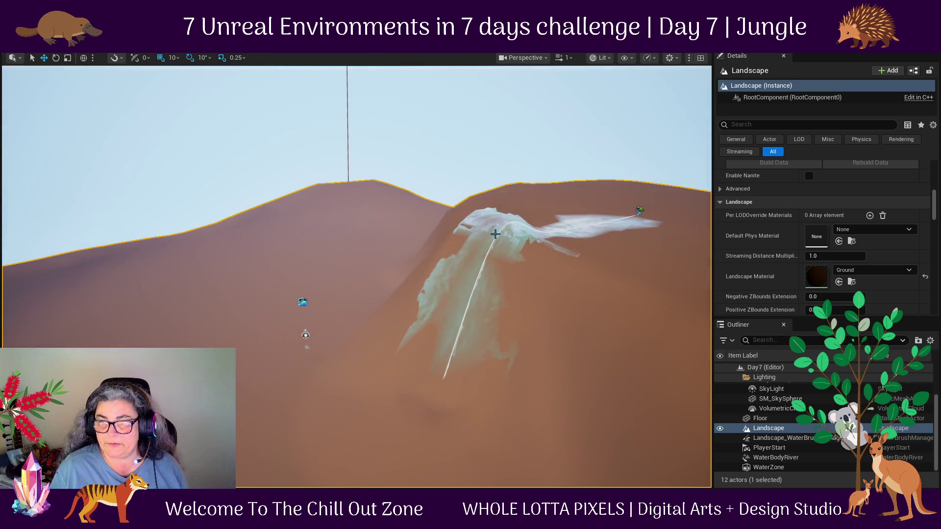
click(499, 234)
mouse_move(498, 235)
mouse_down()
mouse_move(314, 376)
mouse_move(260, 360)
mouse_move(122, 380)
mouse_up()
click(313, 376)
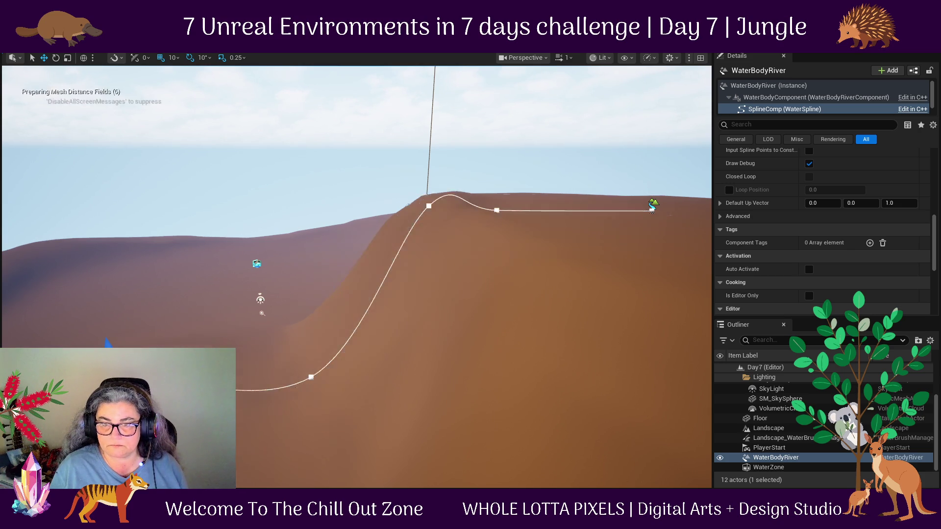
Delete an extra river spline point and pull a slope point's tangent handle upward.
drag(462, 373, 436, 418)
drag(488, 395, 506, 362)
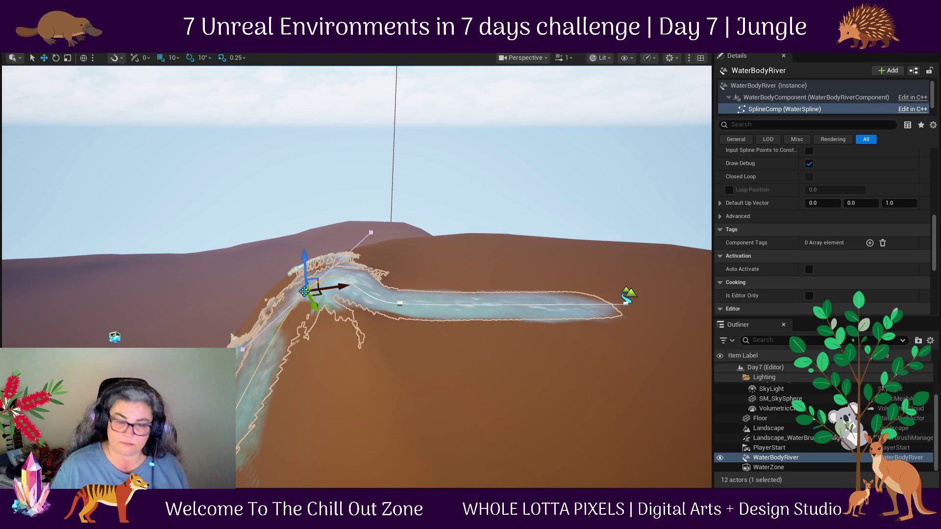
key(Delete)
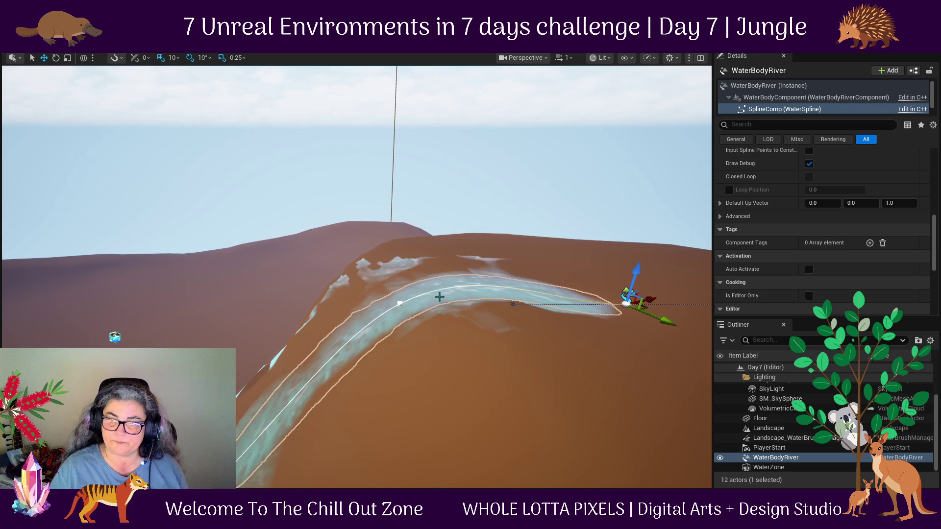
click(401, 304)
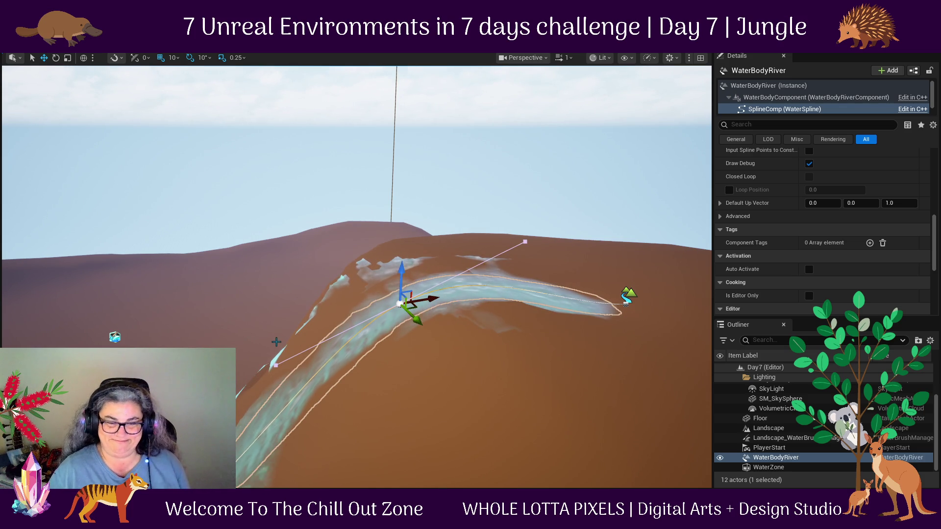
click(276, 365)
drag(274, 336, 247, 279)
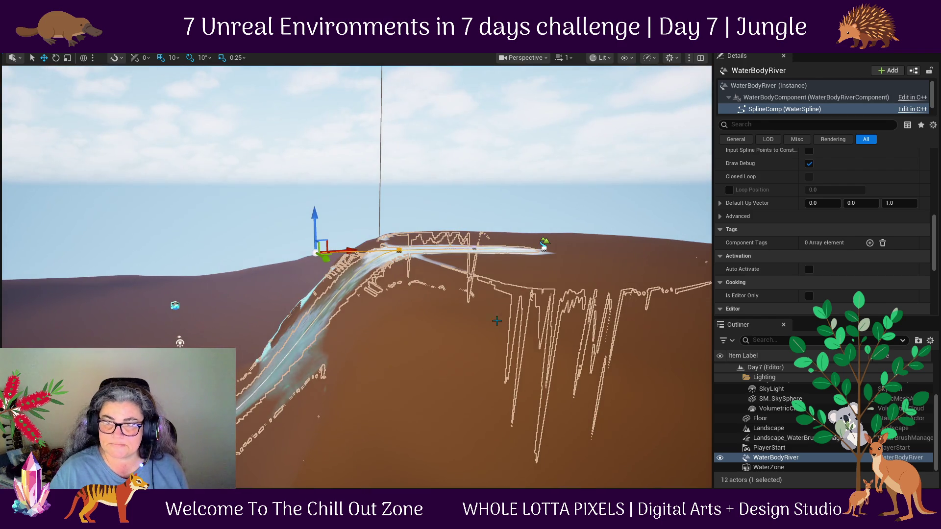
Slide the river points sideways and down the slope so the channel descends.
drag(310, 273, 360, 276)
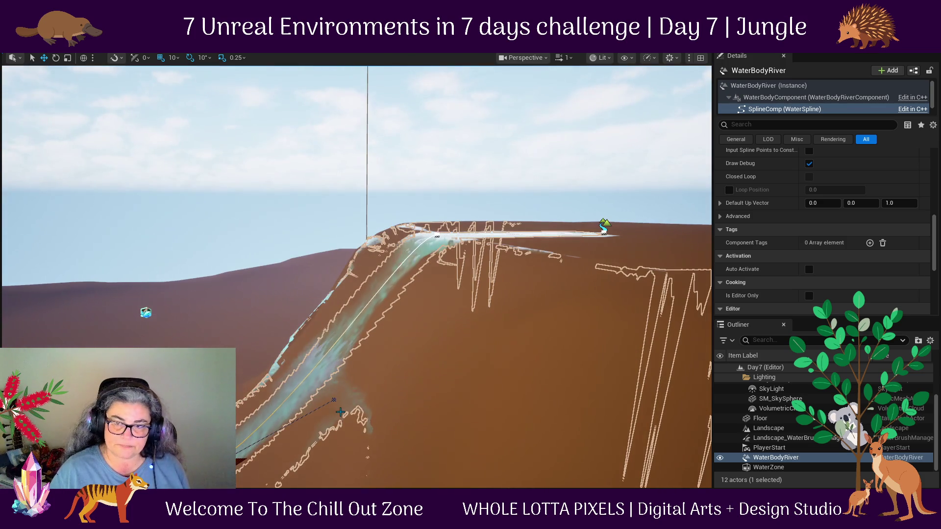
click(334, 401)
drag(333, 417, 252, 444)
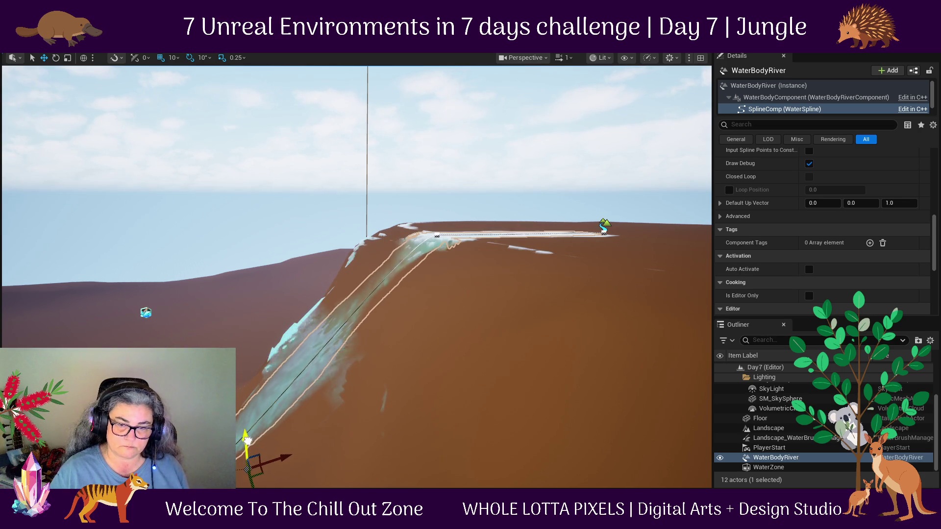
scroll(375, 450, down, 2)
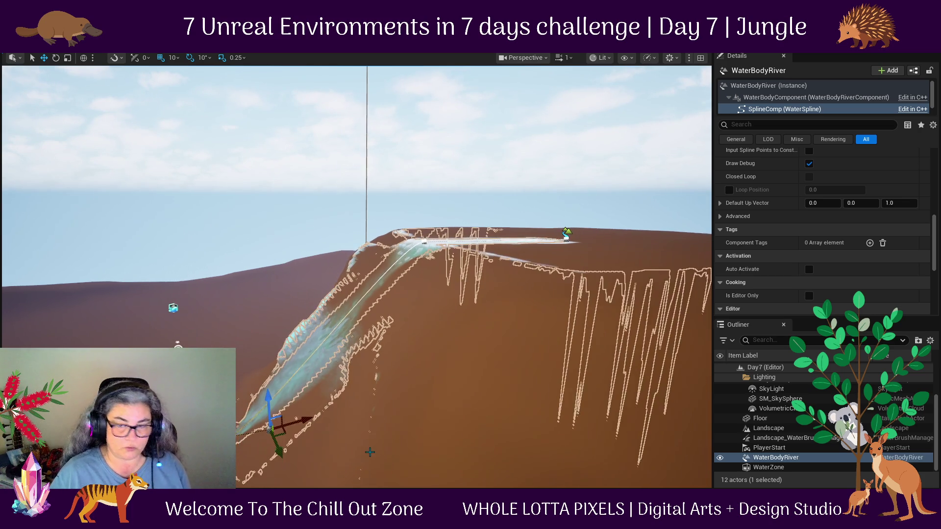
scroll(443, 390, down, 1)
drag(402, 420, 408, 457)
scroll(408, 457, up, 2)
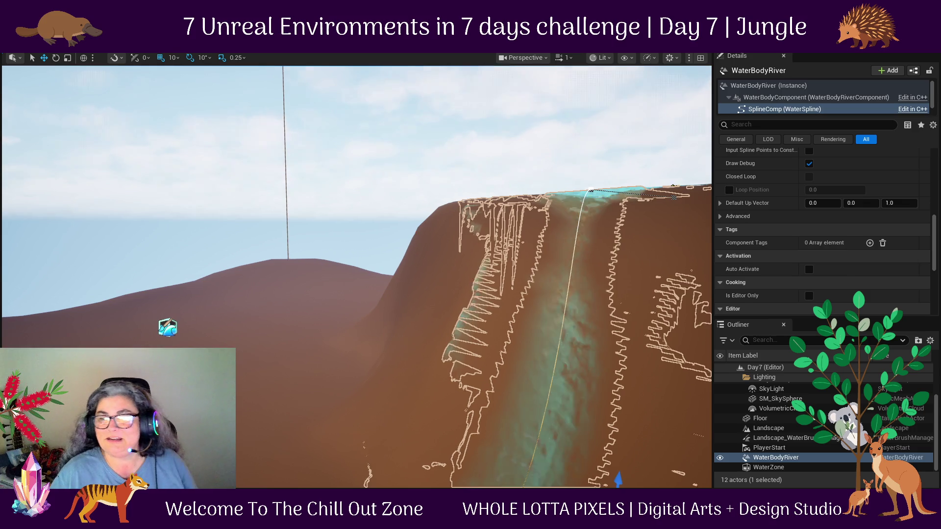
click(676, 197)
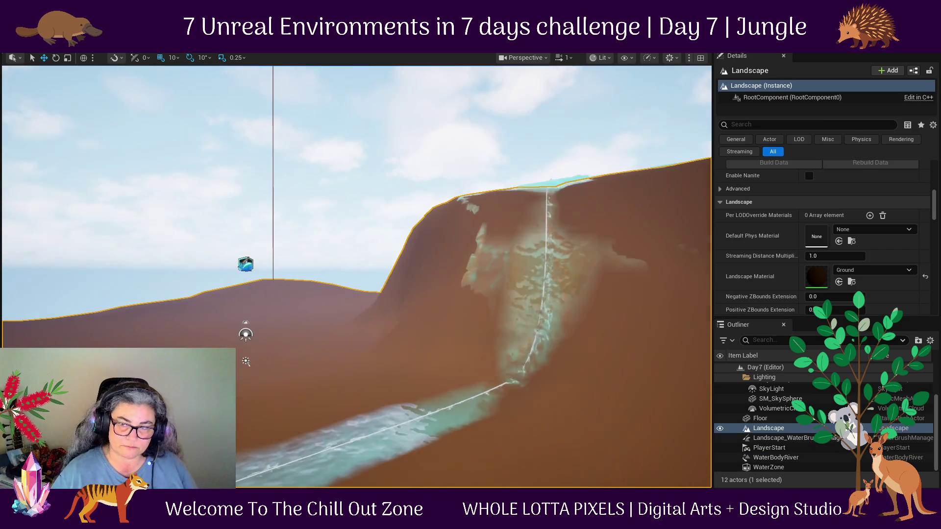
Lower the river's bottom point using its tangent handle.
click(520, 376)
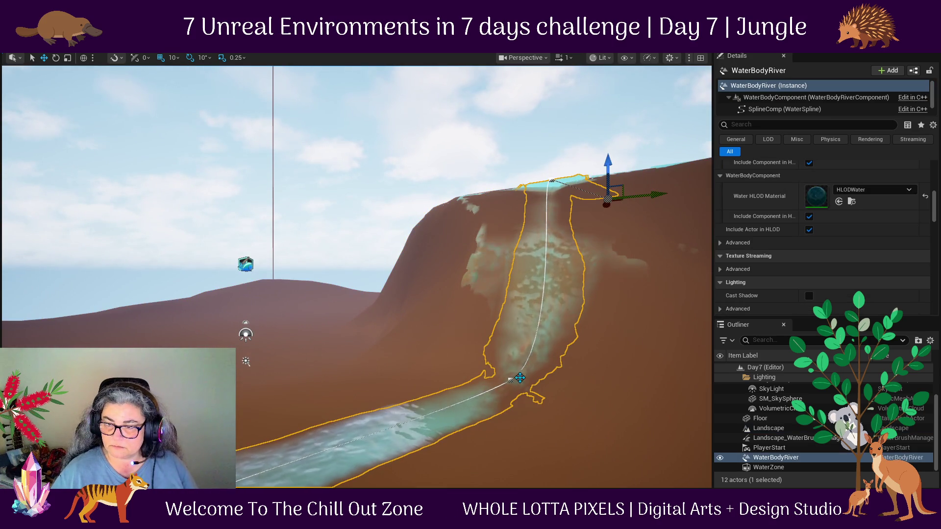
click(510, 380)
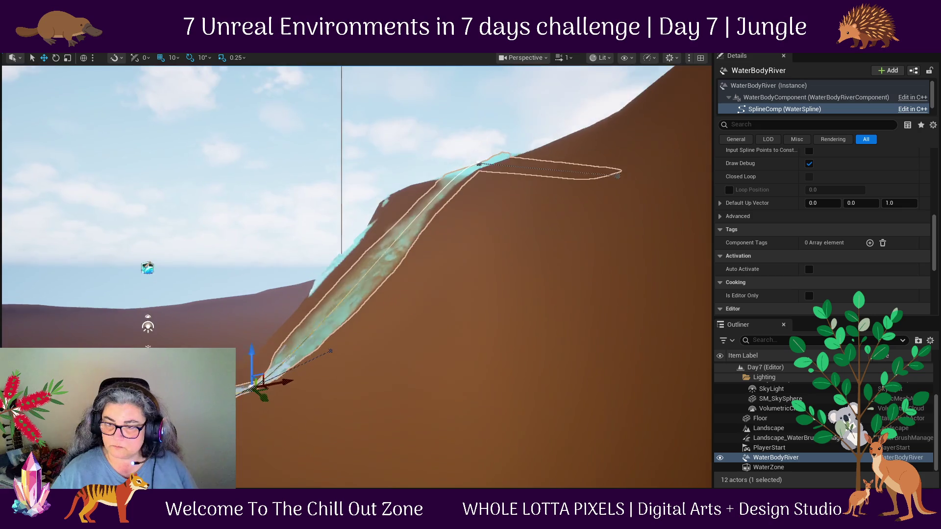
click(348, 374)
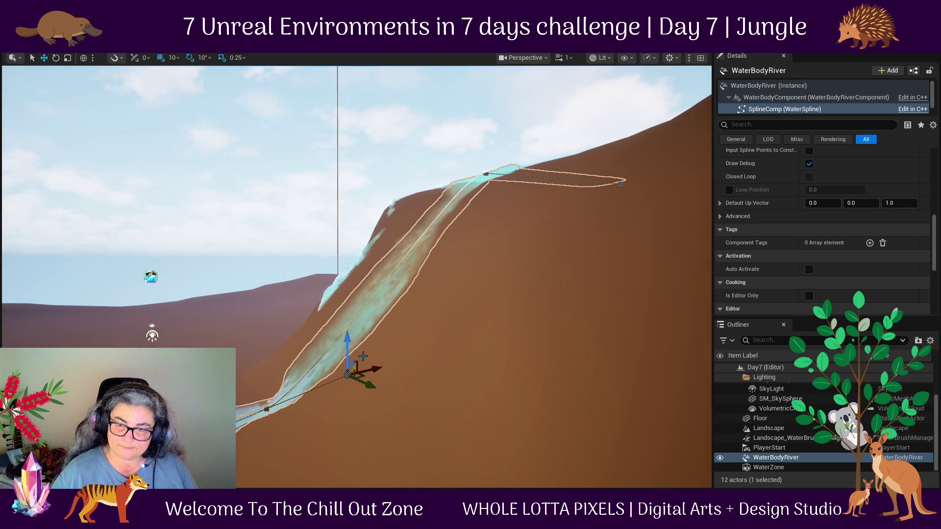
drag(349, 340, 358, 368)
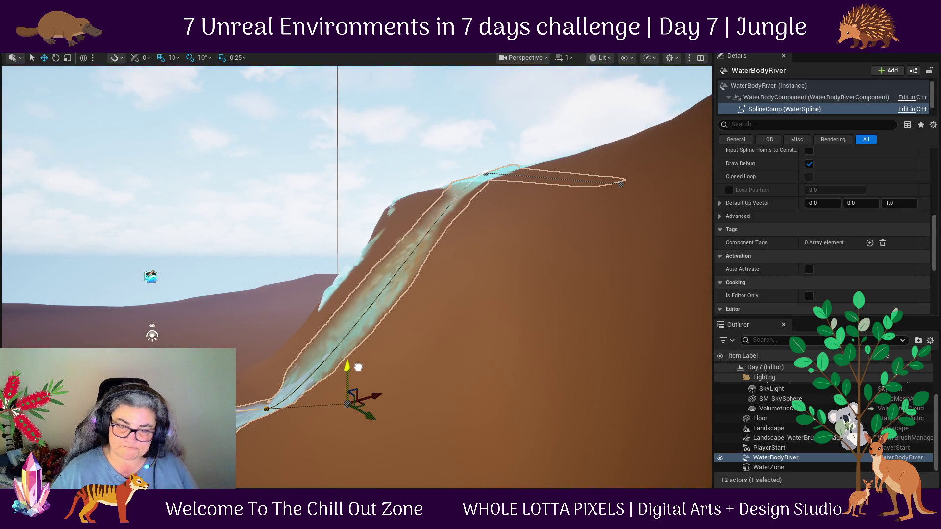
scroll(358, 368, up, 3)
drag(358, 367, 359, 367)
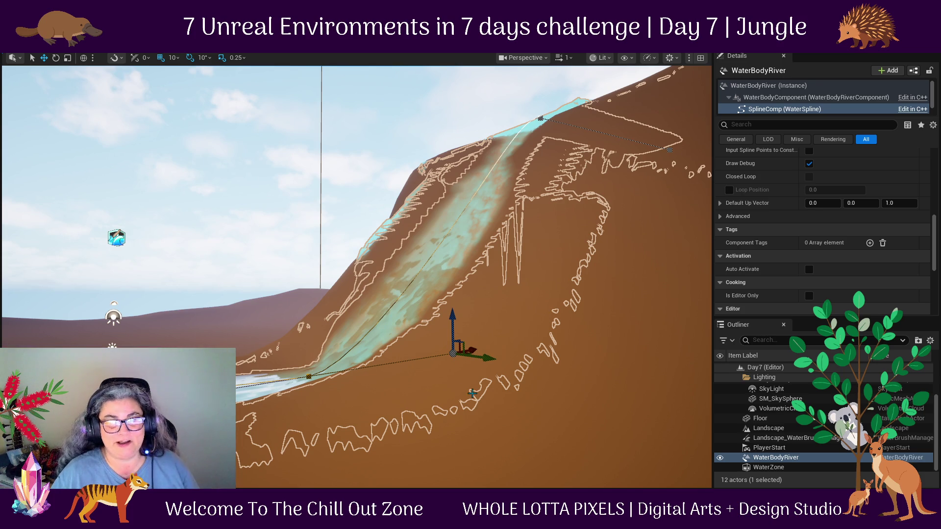
Move the selected river point down the slope to smooth the carve.
mouse_move(389, 420)
mouse_down()
mouse_move(338, 420)
mouse_move(404, 409)
mouse_up()
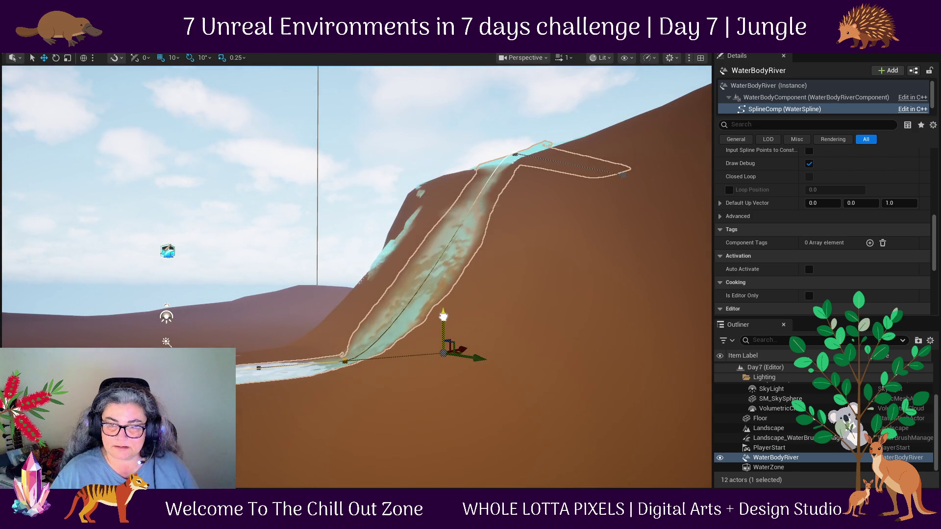
drag(444, 320, 452, 353)
mouse_move(356, 481)
mouse_down()
mouse_move(328, 441)
mouse_move(446, 303)
mouse_up()
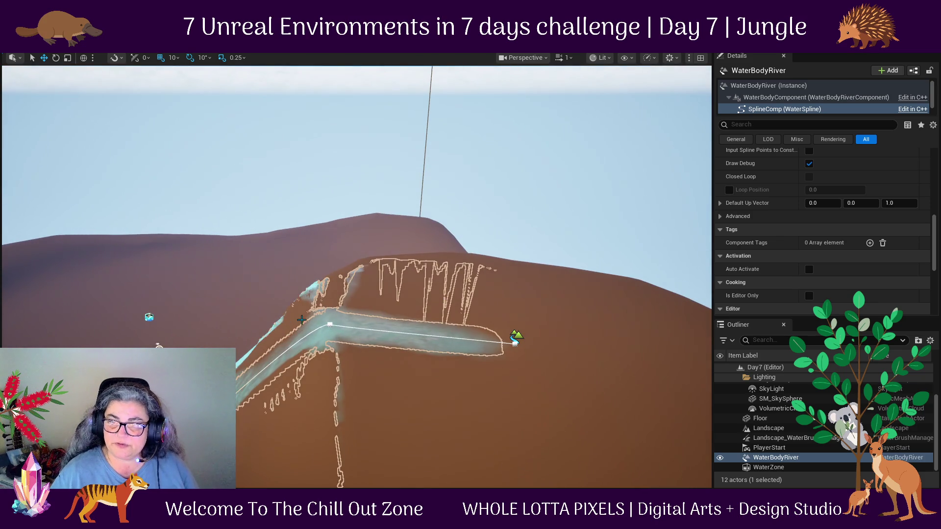
Select the clifftop spline point and zoom out to view the whole river.
click(328, 324)
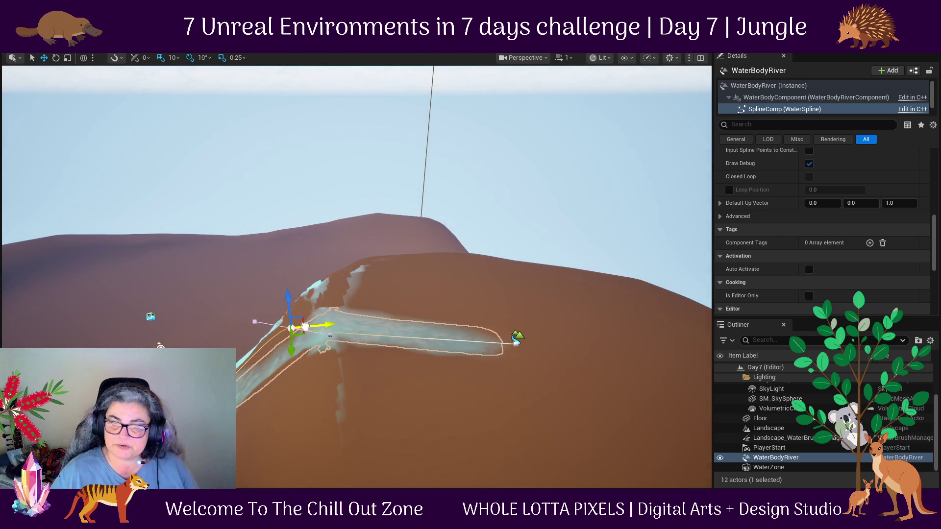
mouse_move(374, 414)
mouse_down()
mouse_move(343, 392)
mouse_move(392, 333)
mouse_up()
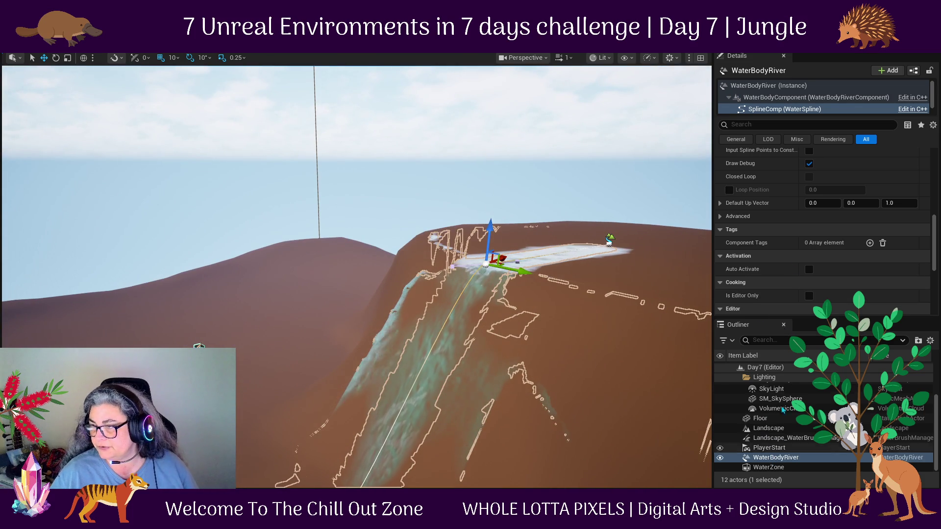
scroll(766, 268, down, 5)
scroll(766, 268, up, 4)
scroll(766, 268, up, 5)
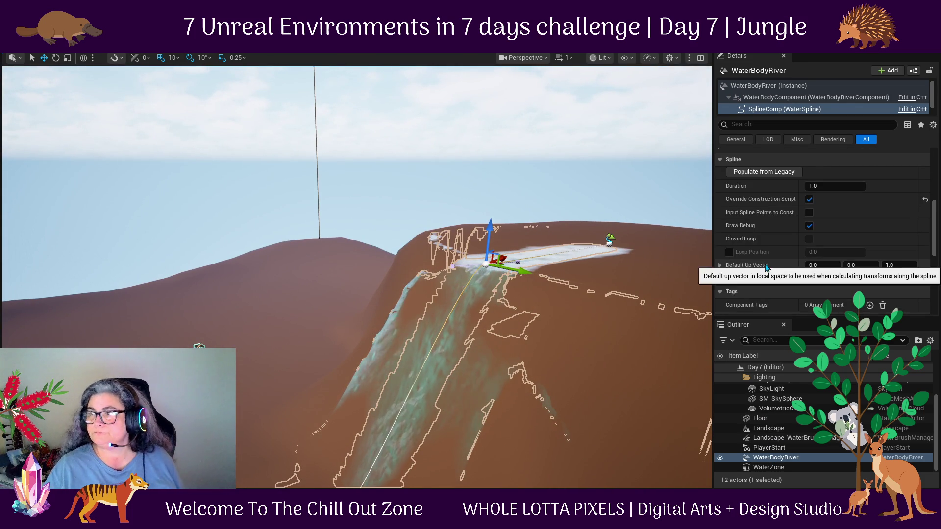
scroll(770, 277, up, 5)
scroll(770, 276, down, 4)
scroll(784, 291, down, 3)
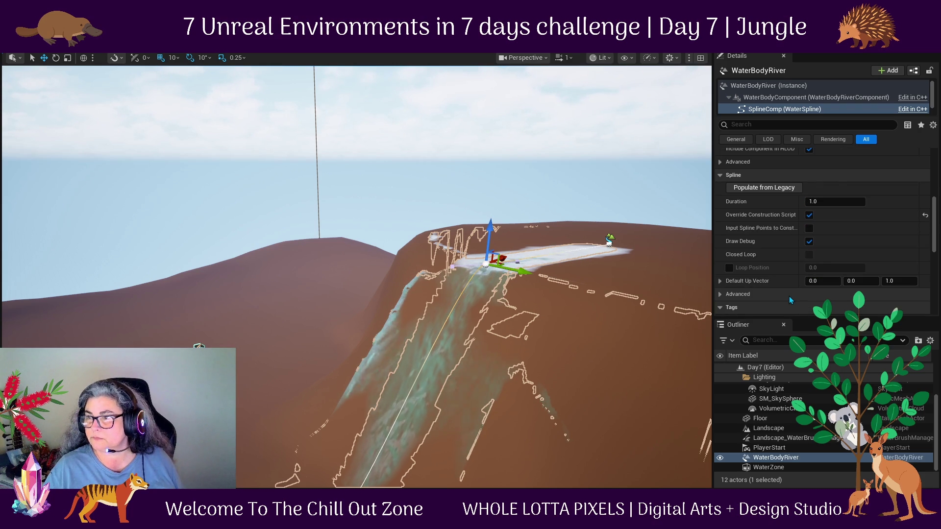
Drag the Details/Outliner splitter down and scroll through the river's SplineComp properties.
scroll(789, 297, down, 10)
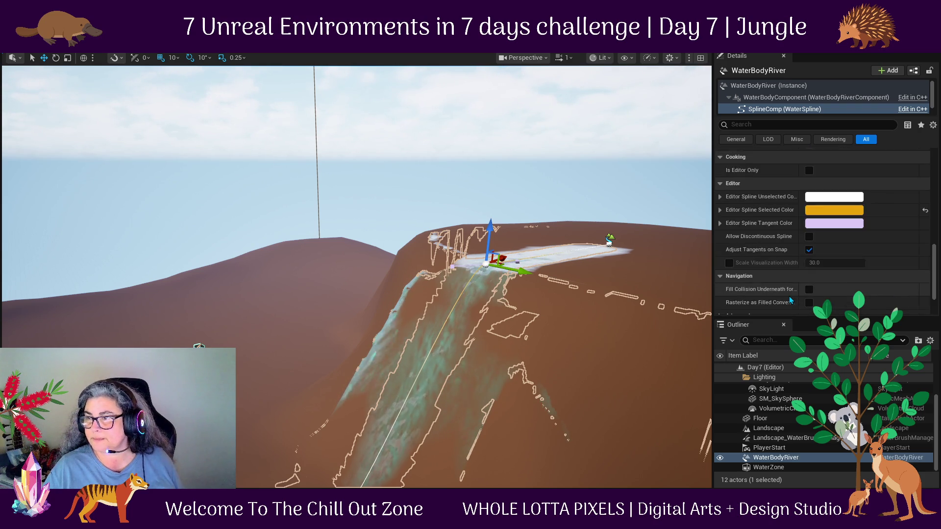
scroll(789, 299, down, 3)
mouse_move(826, 319)
mouse_down()
mouse_move(819, 483)
mouse_move(817, 458)
mouse_up()
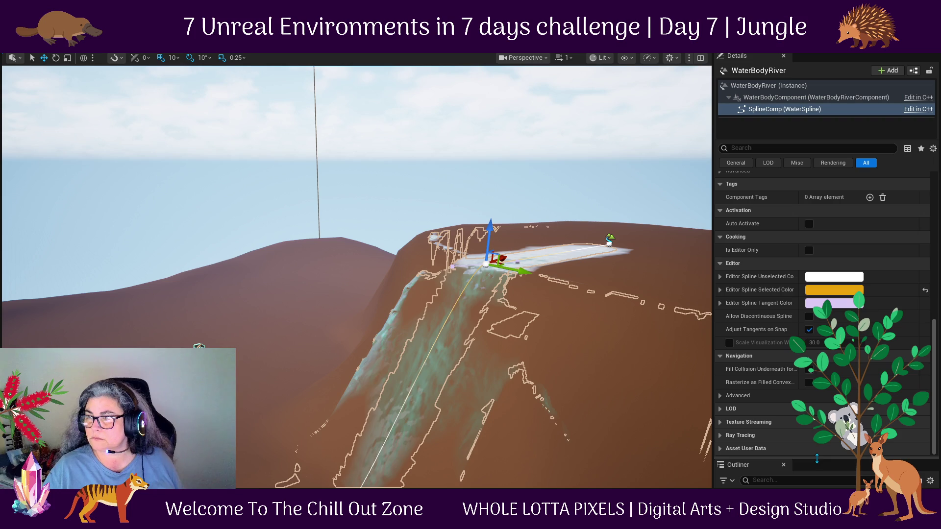
scroll(789, 259, up, 3)
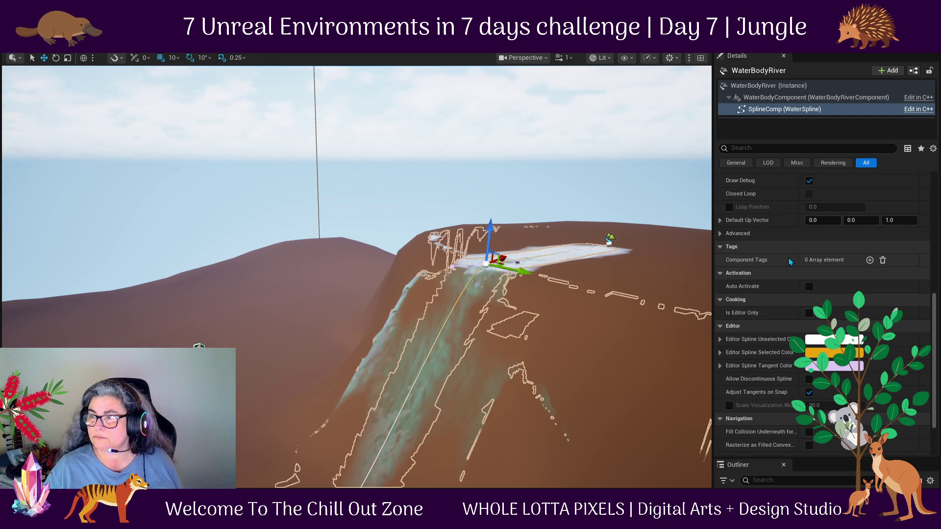
scroll(789, 257, up, 5)
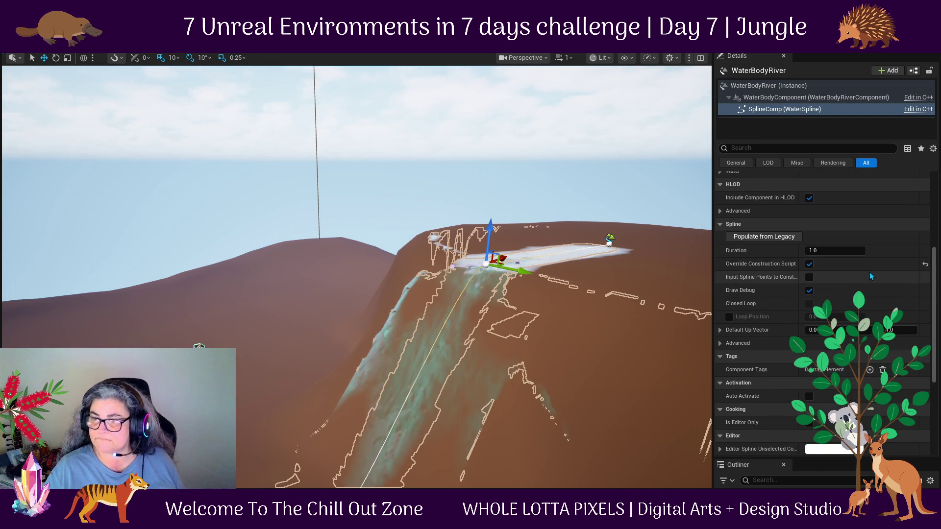
scroll(871, 275, down, 6)
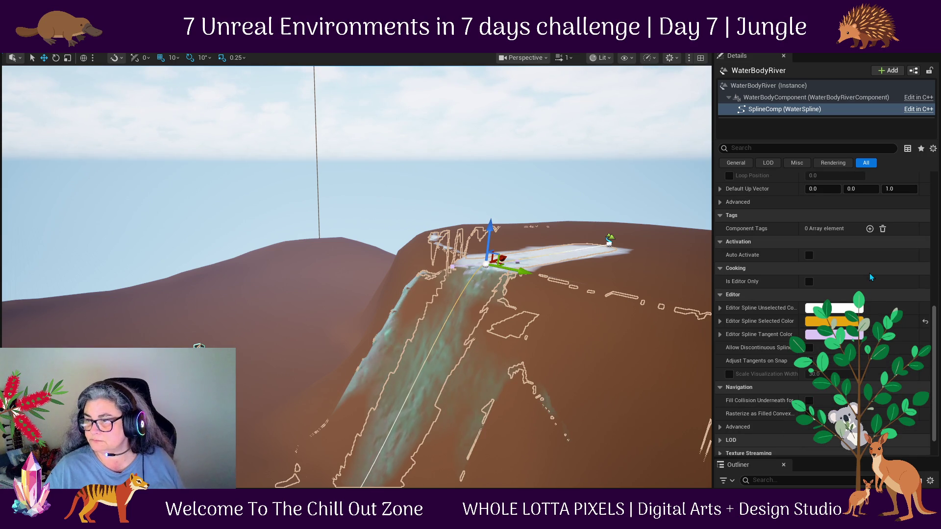
scroll(869, 274, down, 1)
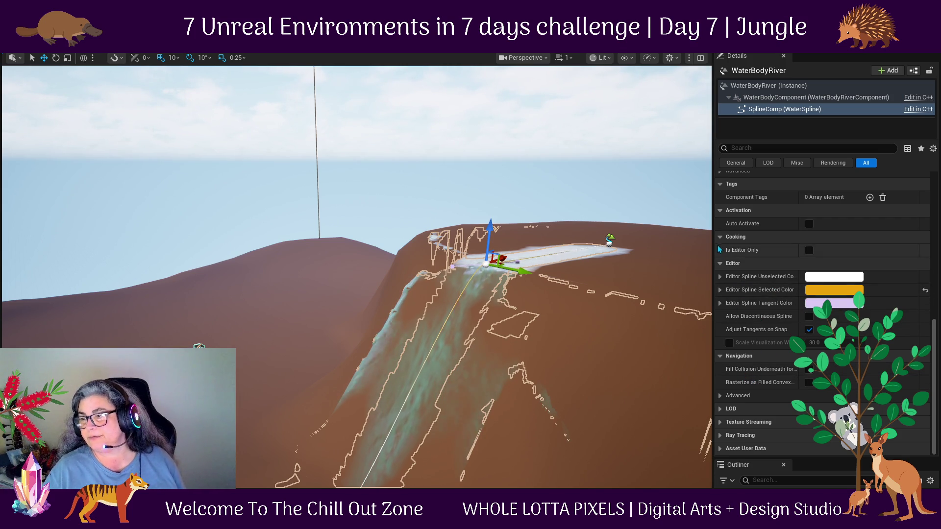
scroll(740, 427, up, 8)
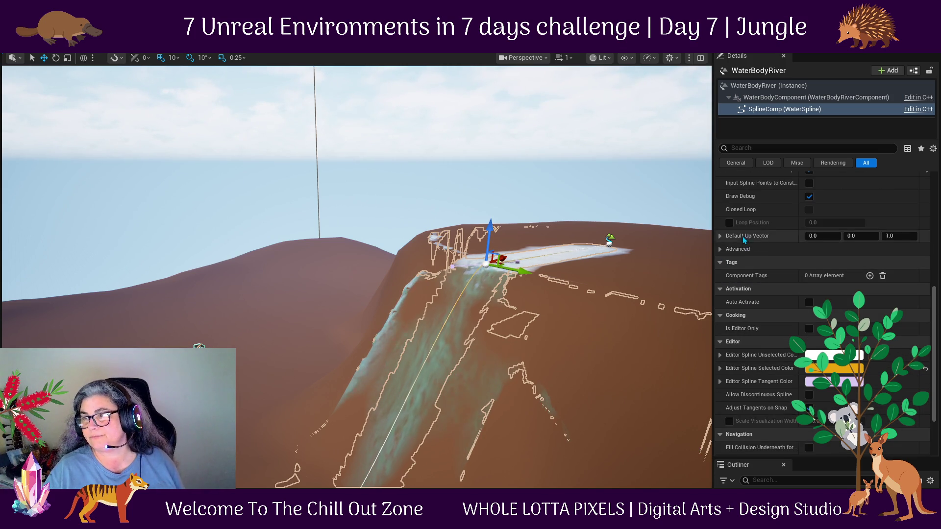
scroll(776, 308, up, 5)
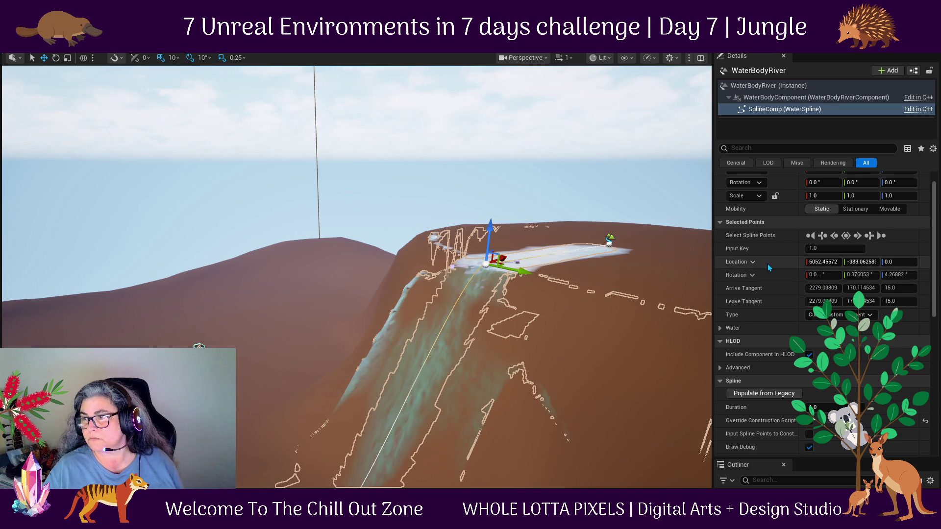
scroll(767, 264, up, 1)
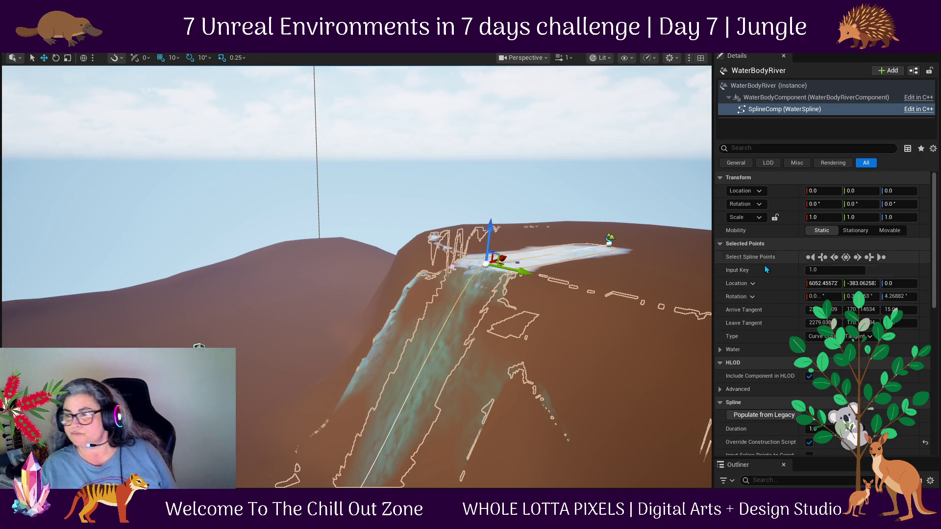
Expand the Water category and drag the river Depth down to about 207.
click(721, 351)
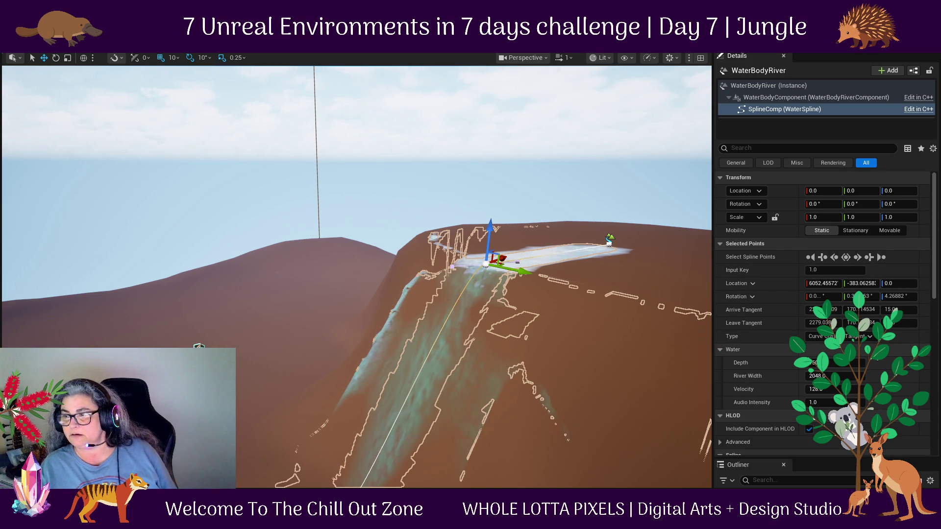
drag(832, 363, 828, 363)
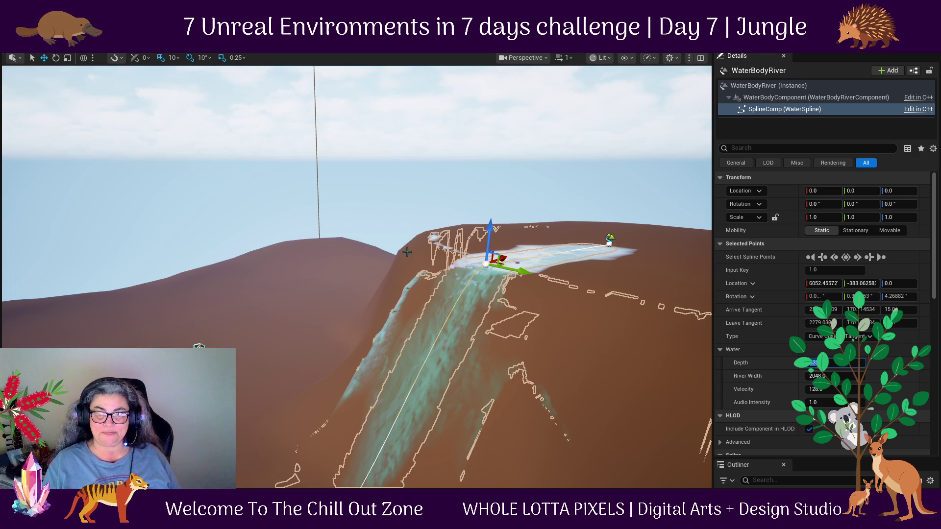
key(f)
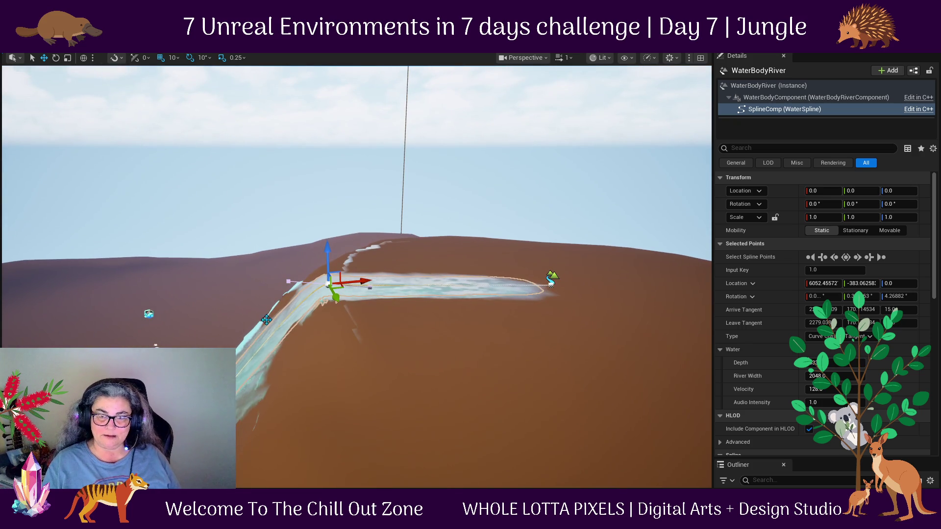
Orbit around the river slope from the side, checking the River Width field.
scroll(308, 359, up, 3)
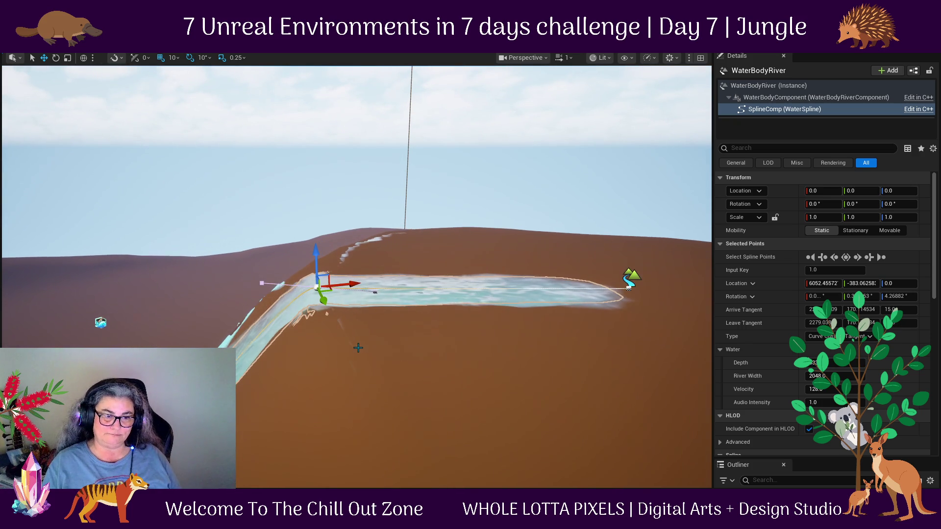
mouse_move(314, 360)
mouse_down()
mouse_move(378, 367)
mouse_move(356, 377)
mouse_move(401, 378)
mouse_up()
scroll(360, 374, up, 3)
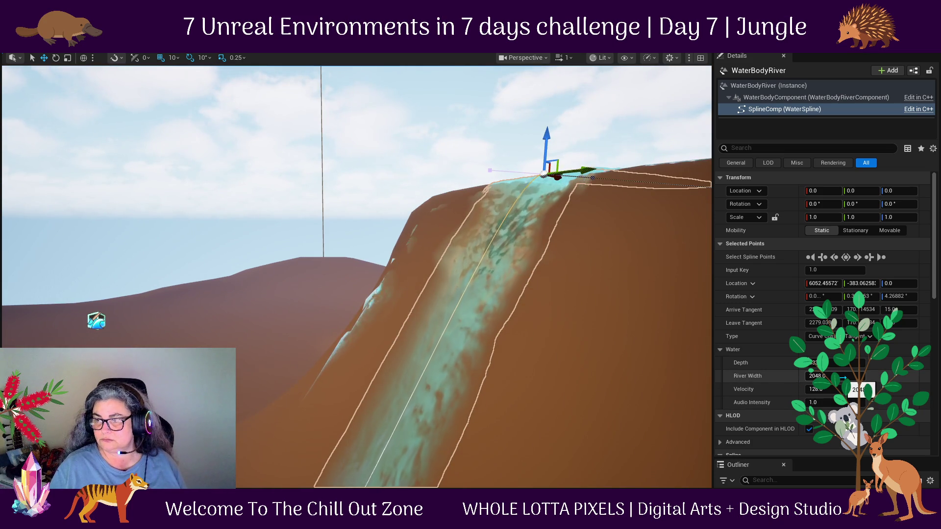
drag(582, 368, 625, 353)
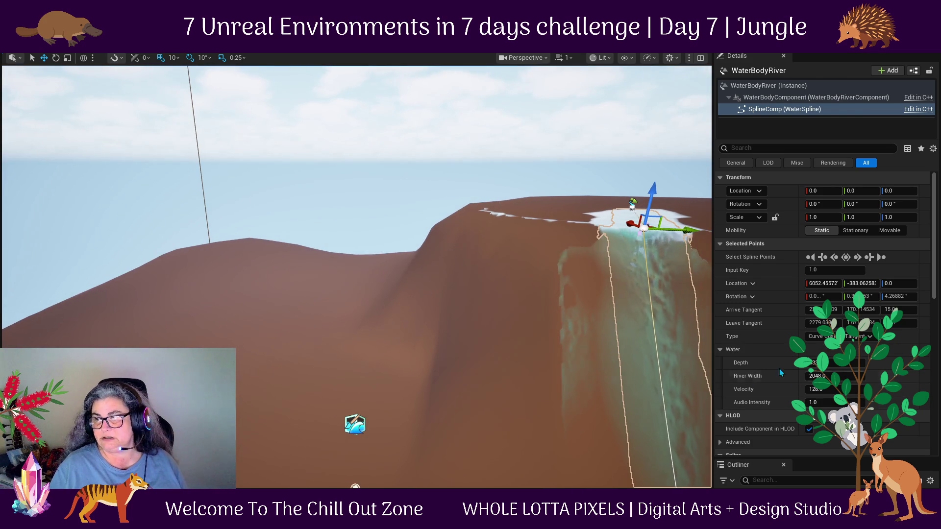
click(825, 376)
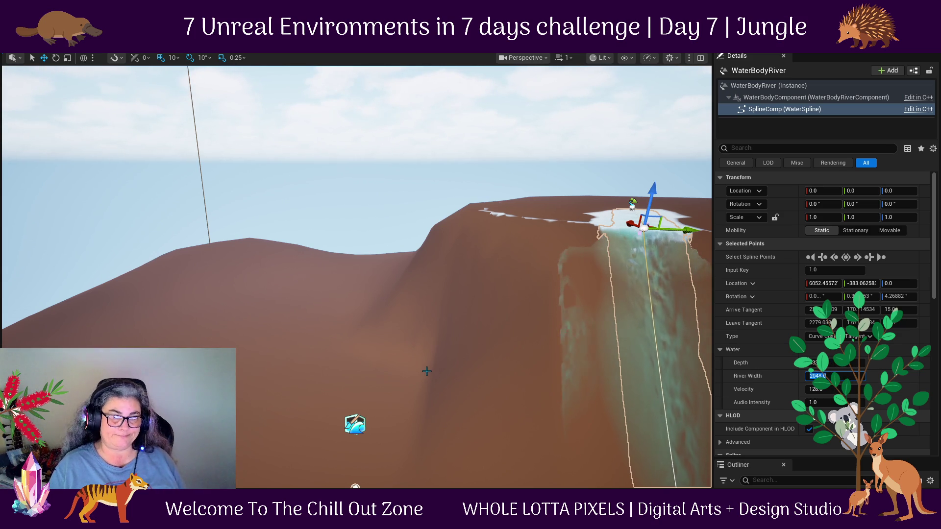
drag(484, 367, 657, 415)
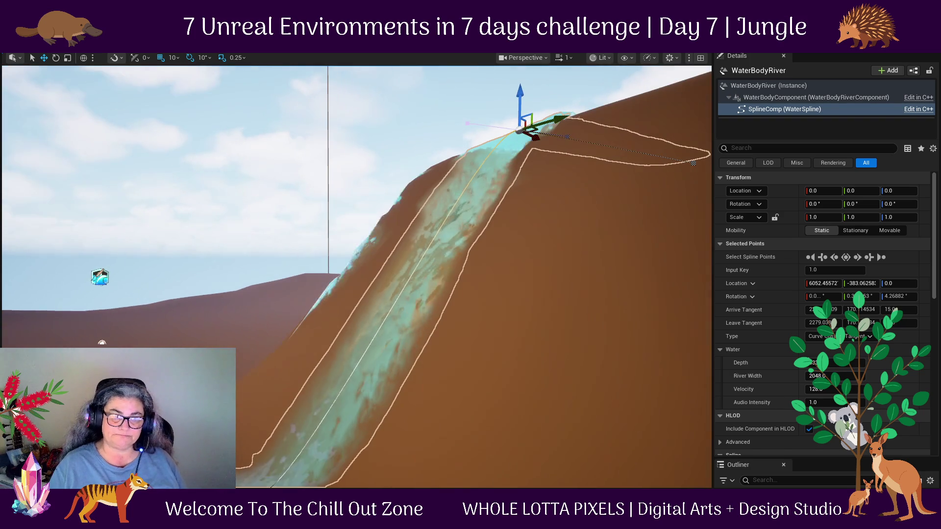
mouse_move(471, 322)
mouse_down()
mouse_move(505, 328)
mouse_move(418, 208)
mouse_up()
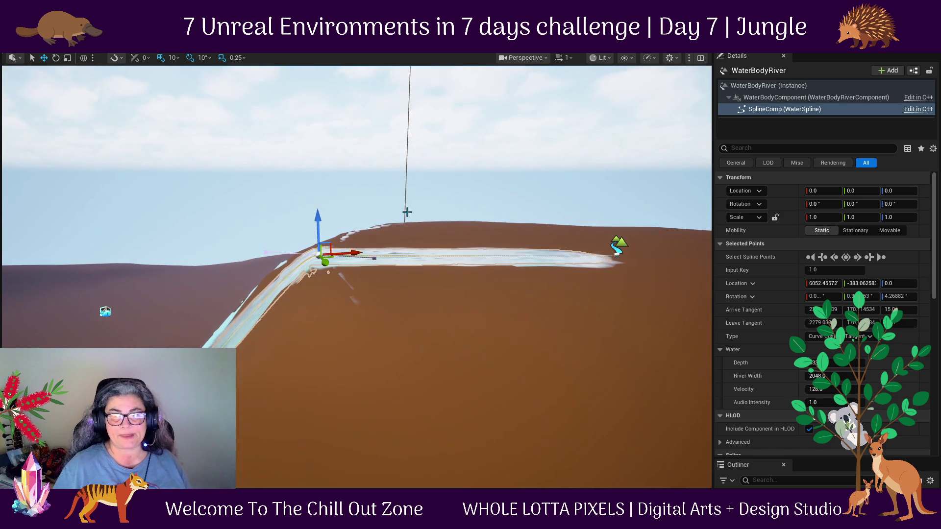
drag(380, 345, 309, 315)
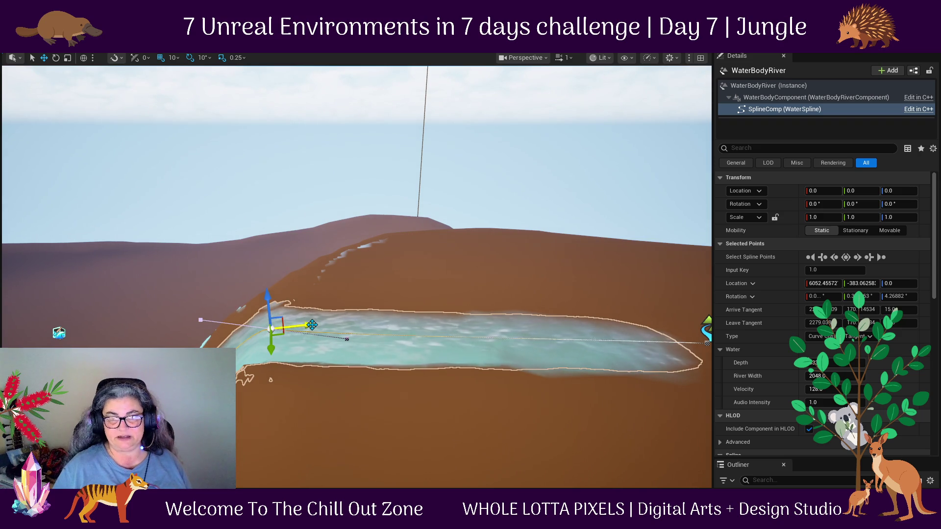
mouse_move(339, 383)
mouse_down()
mouse_move(105, 336)
mouse_move(357, 398)
mouse_up()
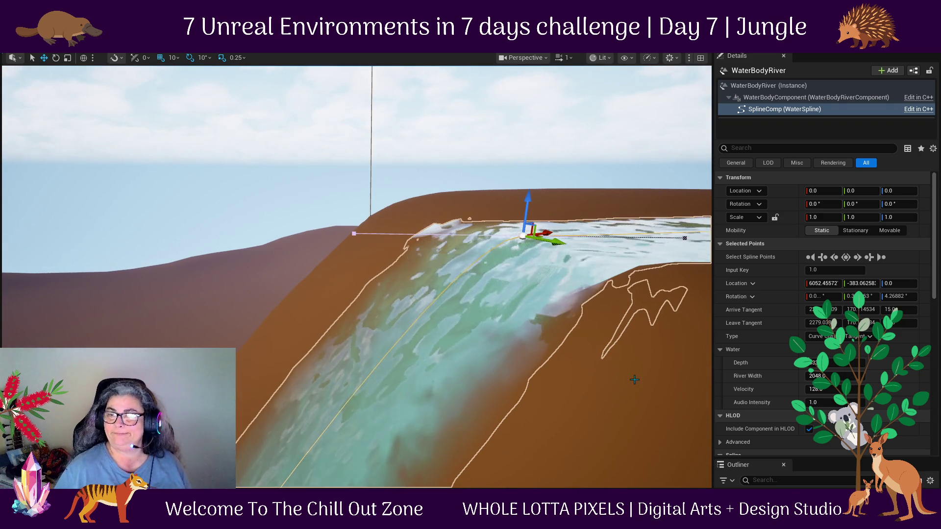
drag(630, 378, 588, 363)
drag(300, 384, 269, 372)
Add a new river spline point, lower it, and pull point 2 back under the cliff edge.
ctrl+click(176, 226)
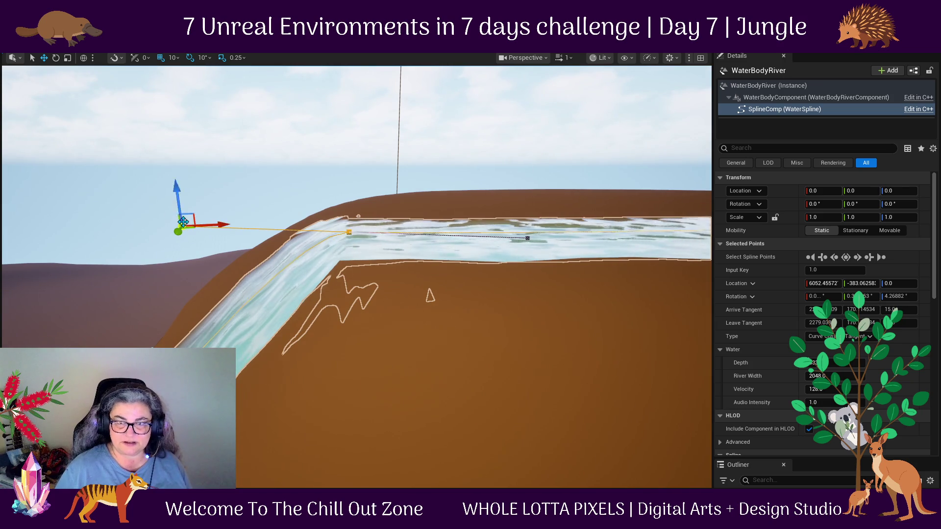
drag(177, 185, 179, 208)
mouse_move(571, 382)
mouse_down()
mouse_move(441, 382)
mouse_move(530, 399)
mouse_move(515, 390)
mouse_move(433, 418)
mouse_up()
click(318, 438)
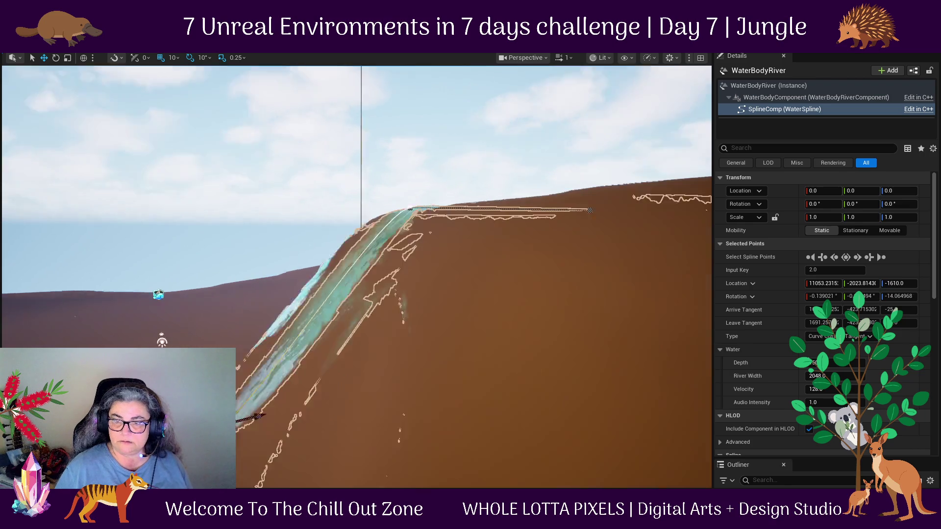
mouse_move(264, 412)
mouse_down()
mouse_move(480, 415)
mouse_move(451, 415)
mouse_move(544, 249)
mouse_up()
Set the clifftop point's river Depth to 300 and River Width to 3000.
click(548, 251)
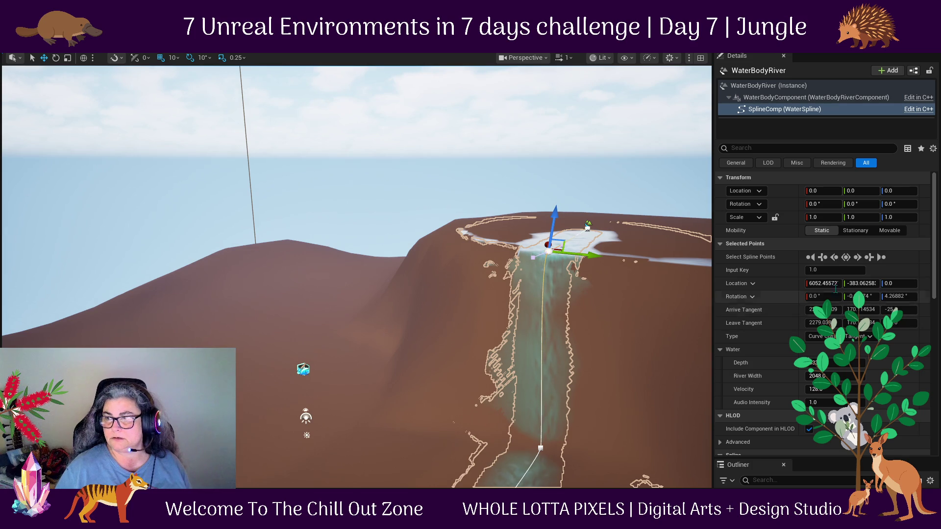
click(832, 363)
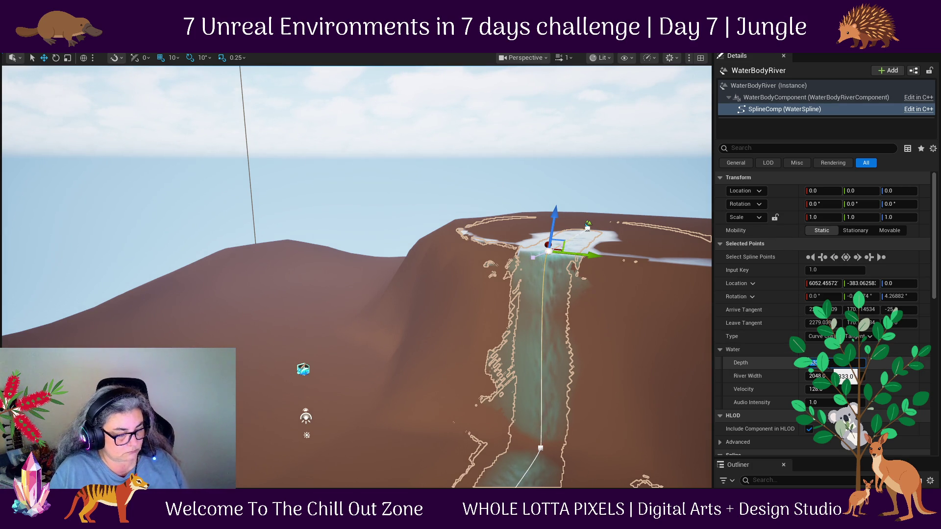
text(300)
key(Return)
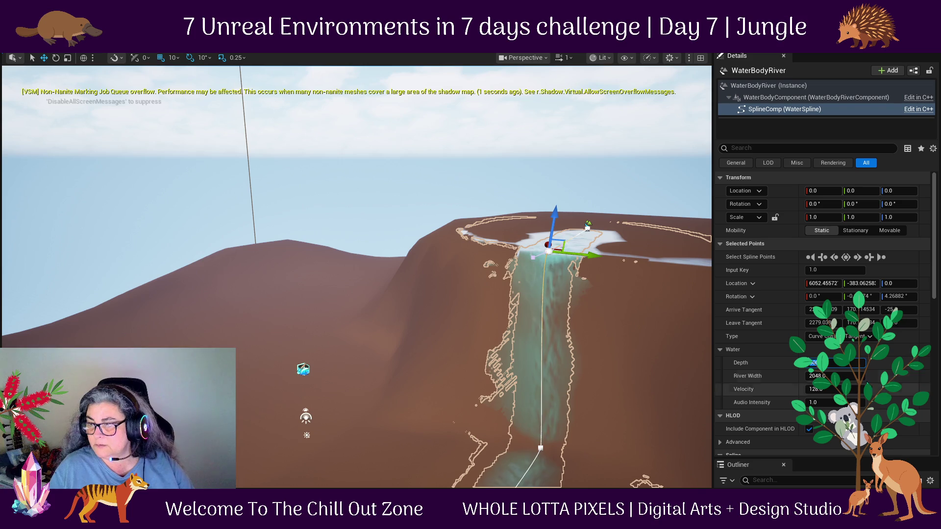
click(851, 377)
text(3)
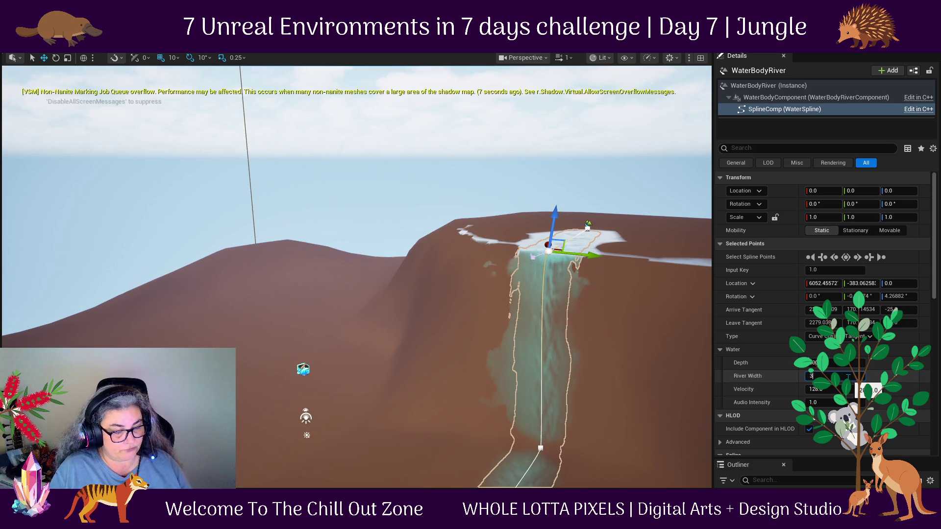
text(000)
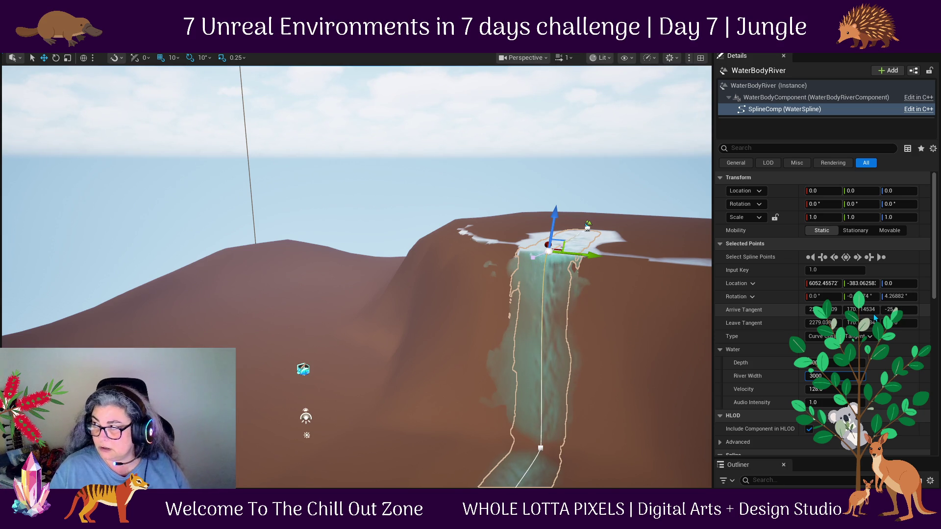
key(Return)
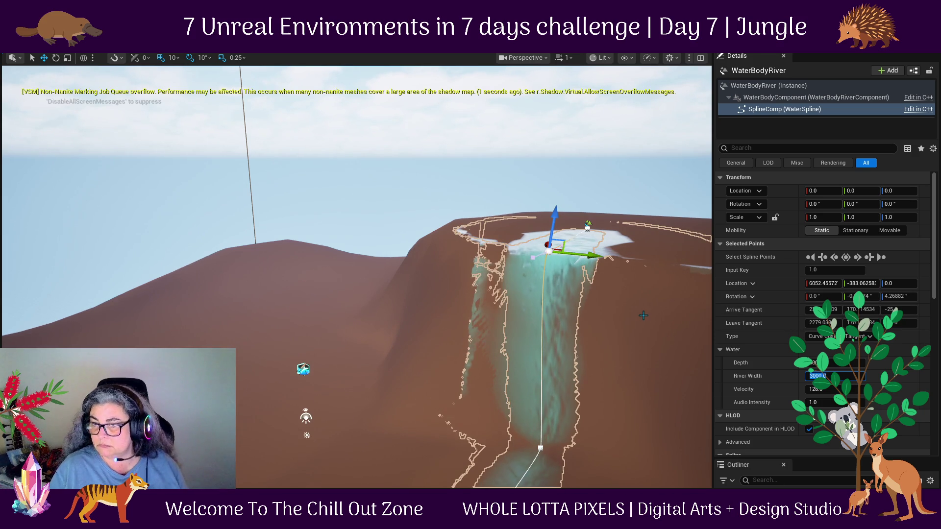
Raise the clifftop point's flow Velocity to about 249.
drag(356, 275, 356, 255)
drag(628, 369, 629, 375)
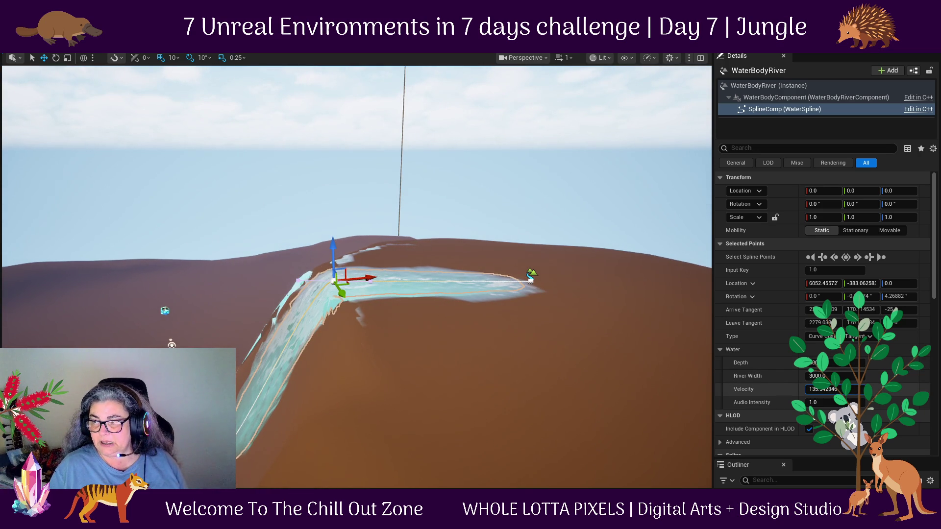
drag(828, 389, 838, 389)
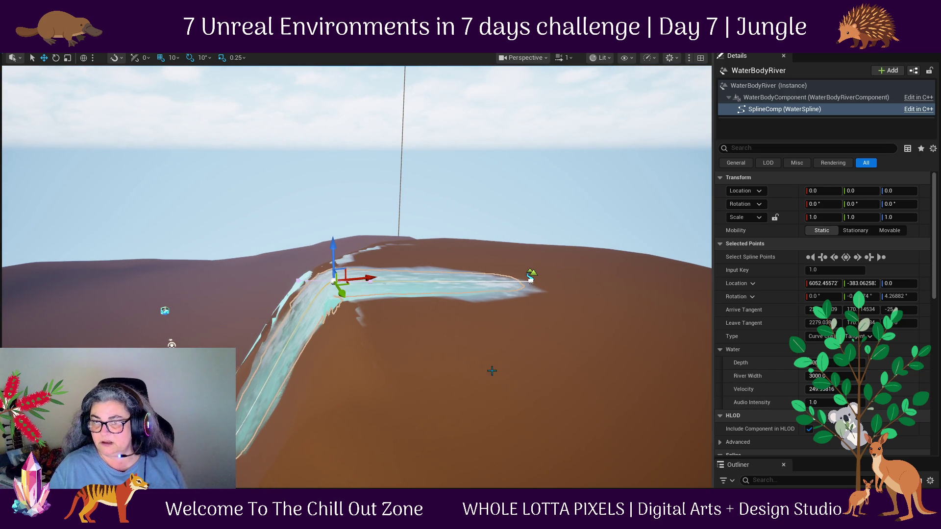
mouse_move(392, 397)
mouse_down()
mouse_move(372, 397)
mouse_move(305, 434)
mouse_up()
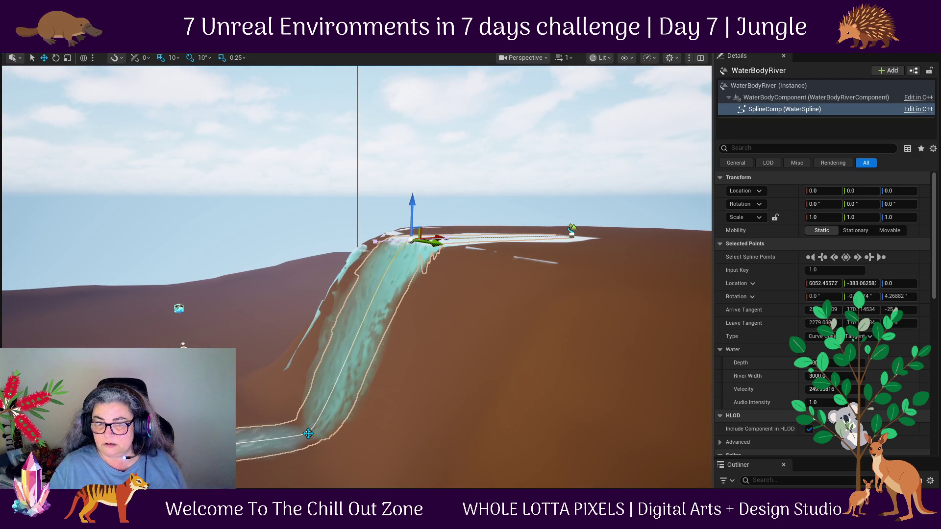
click(308, 433)
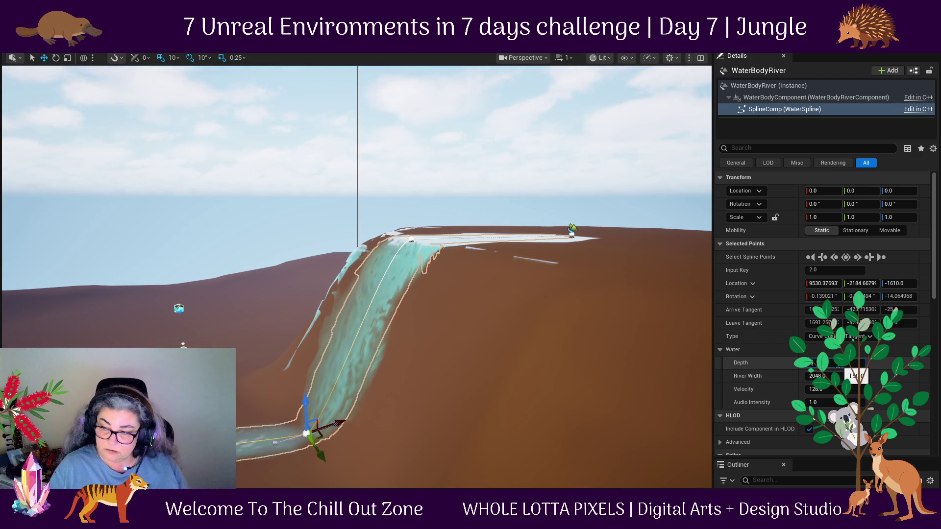
Confirm the base point's depth and move it up the slope at the waterfall's foot.
key(Return)
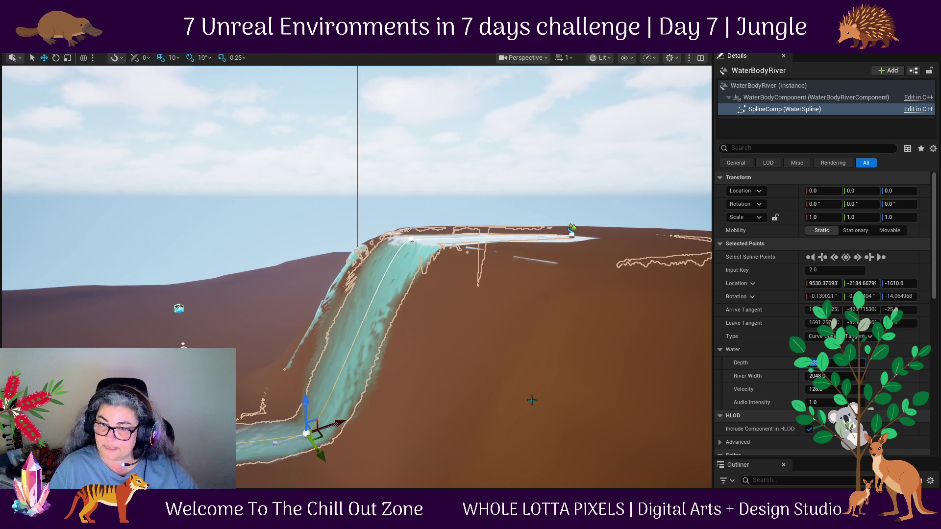
drag(390, 410, 360, 363)
drag(546, 412, 557, 420)
mouse_move(536, 459)
mouse_down()
mouse_move(431, 434)
mouse_move(379, 375)
mouse_move(529, 338)
mouse_up()
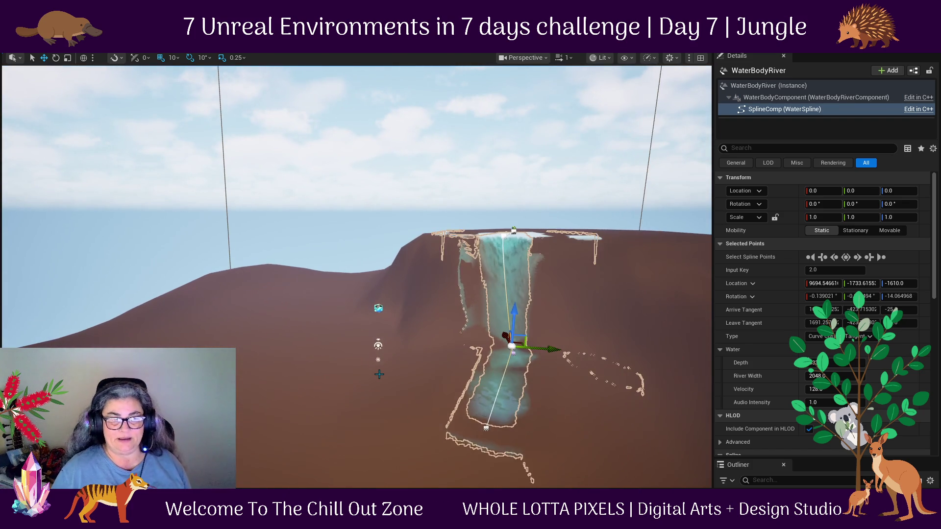
mouse_move(559, 389)
mouse_down()
mouse_move(567, 401)
mouse_move(545, 444)
mouse_up()
drag(495, 379, 482, 366)
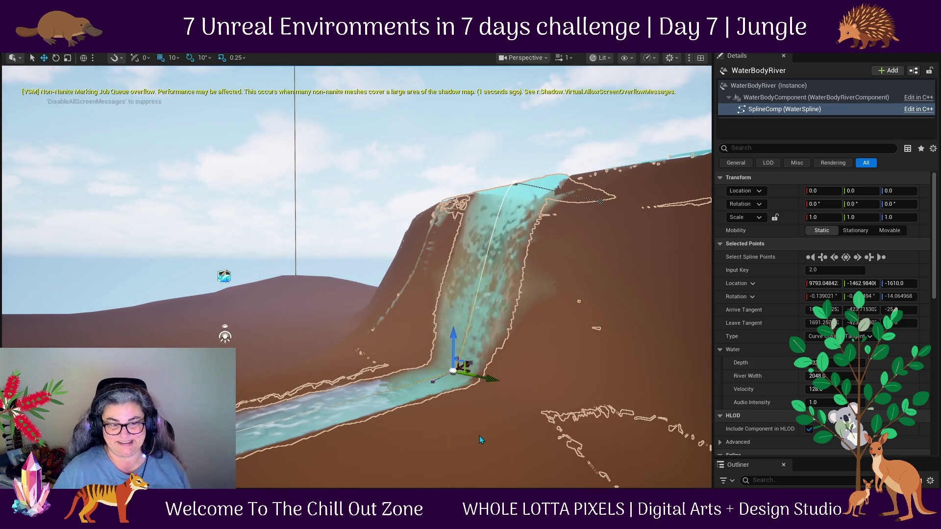
drag(489, 442, 510, 444)
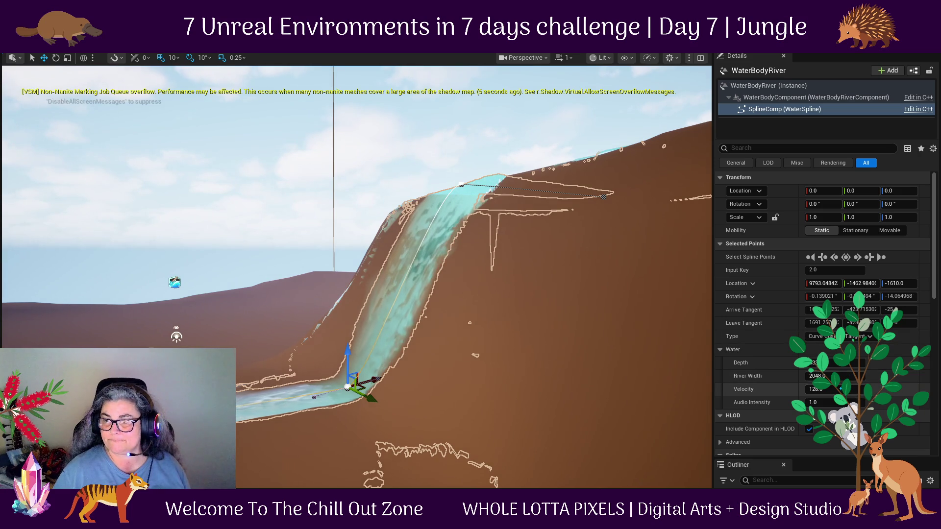
Raise the base point's flow Velocity to about 323.
drag(829, 390, 857, 390)
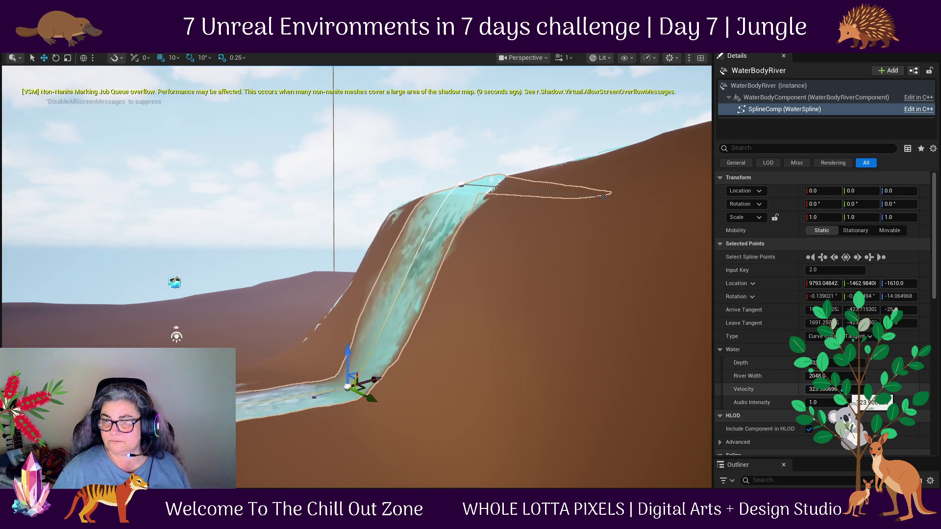
scroll(307, 386, down, 5)
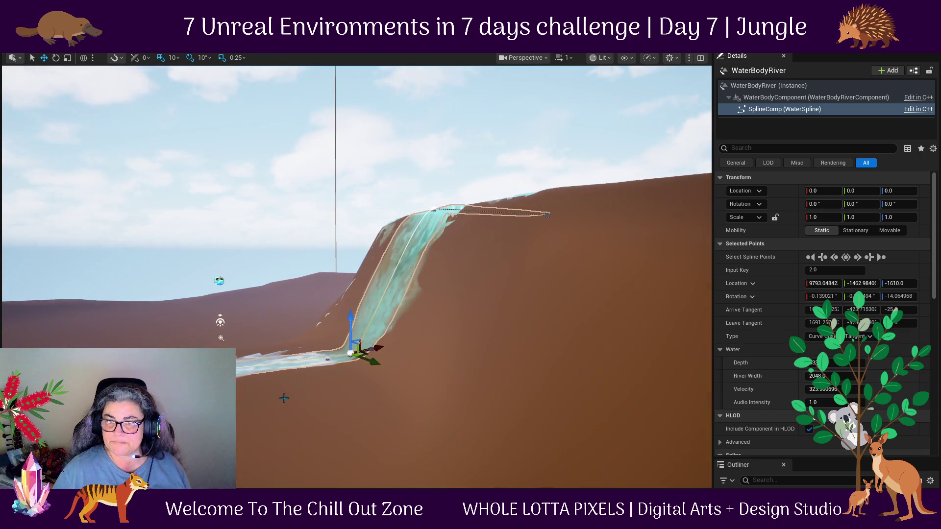
drag(307, 387, 265, 391)
click(539, 225)
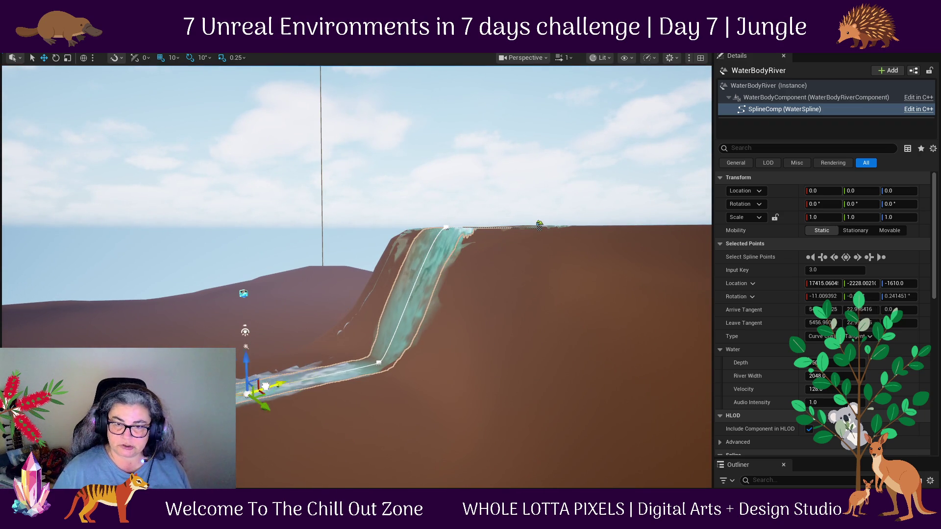
Rotate the river's end spline point left and pull it back toward the waterfall.
drag(332, 447, 332, 447)
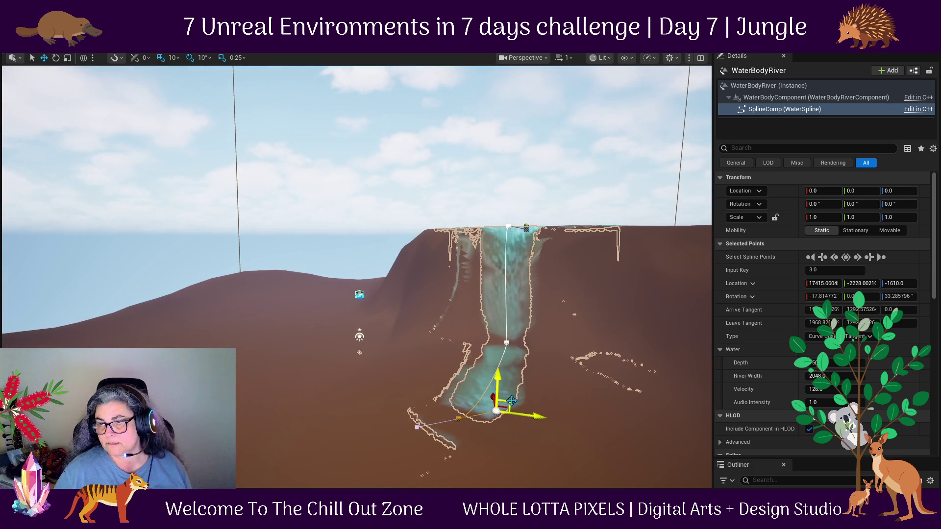
drag(540, 422, 511, 401)
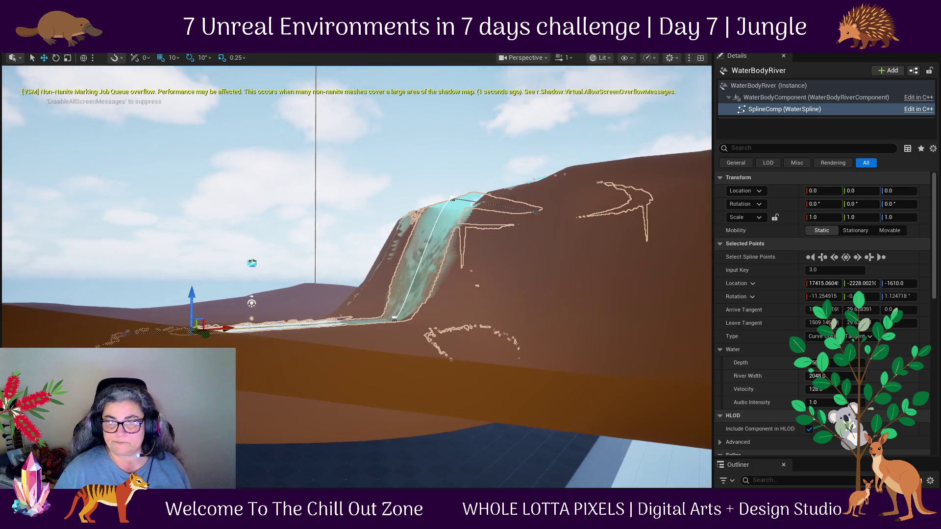
drag(316, 343, 316, 343)
click(316, 343)
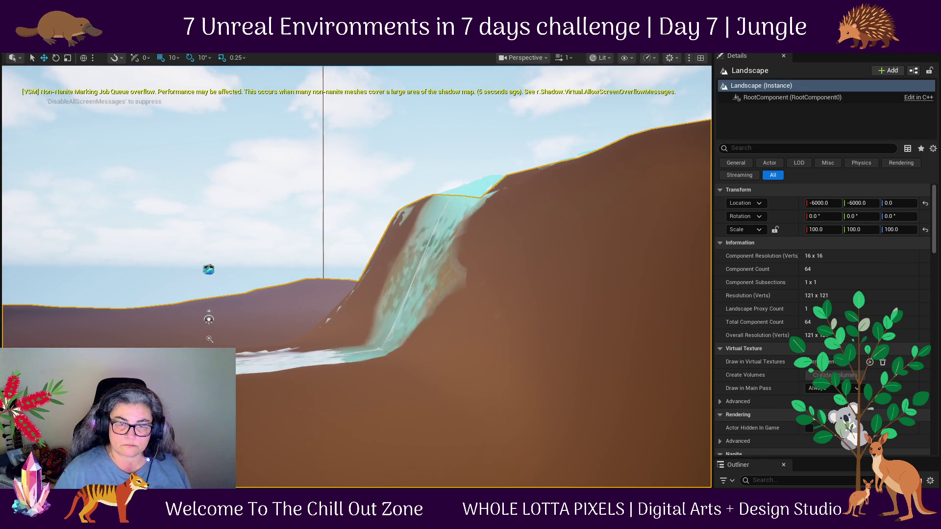
click(333, 350)
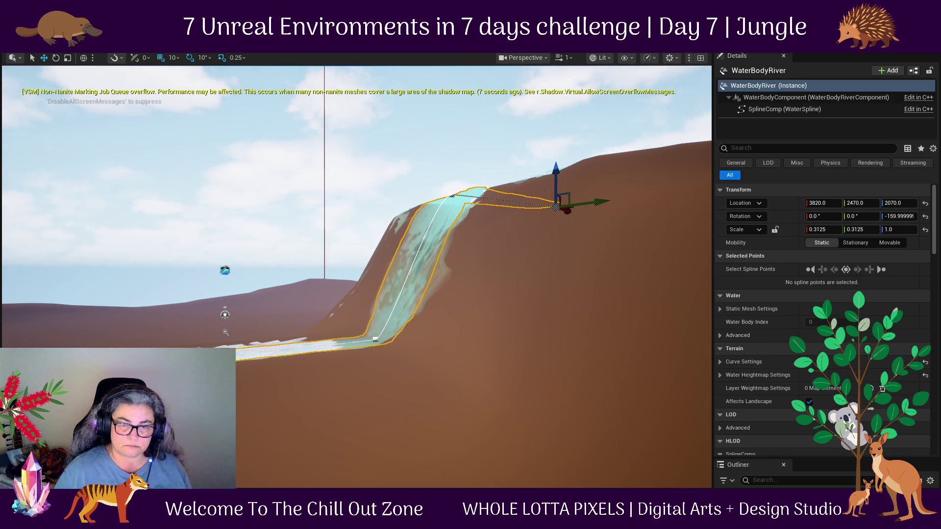
click(338, 343)
drag(339, 343, 338, 382)
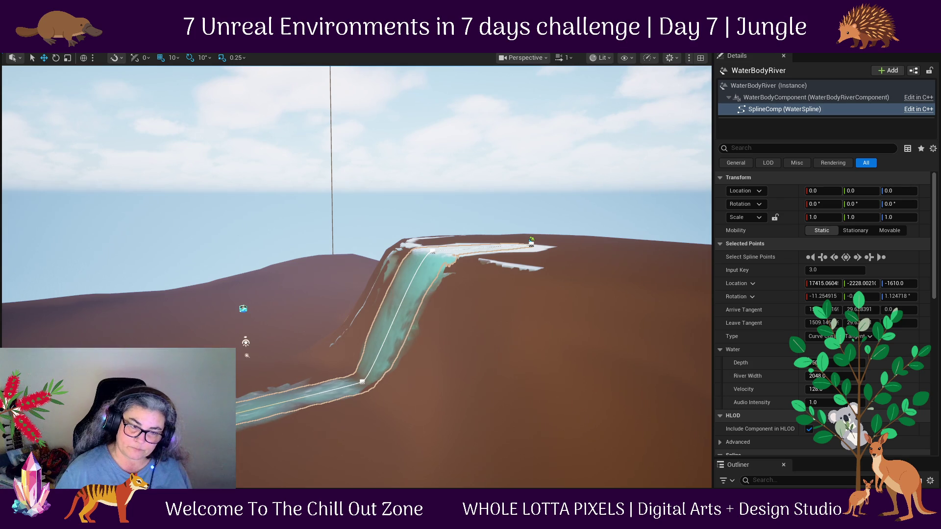
mouse_move(232, 400)
mouse_down()
mouse_move(289, 397)
mouse_move(294, 407)
mouse_move(260, 404)
mouse_move(280, 361)
mouse_move(308, 350)
mouse_up()
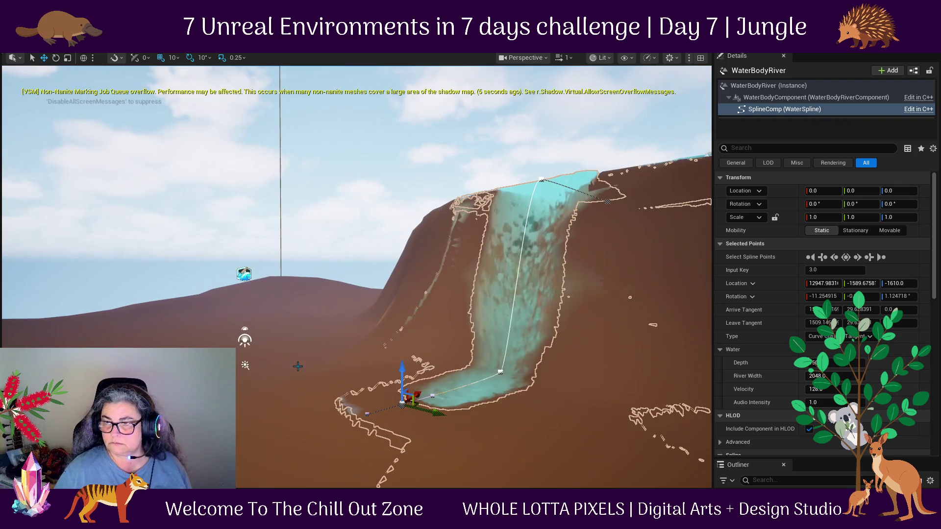
Nudge the end point closer, move the waterfall's foot point to straighten the fall, then play-test.
mouse_move(614, 338)
mouse_down()
mouse_move(548, 337)
mouse_move(568, 334)
mouse_move(461, 422)
mouse_move(525, 420)
mouse_up()
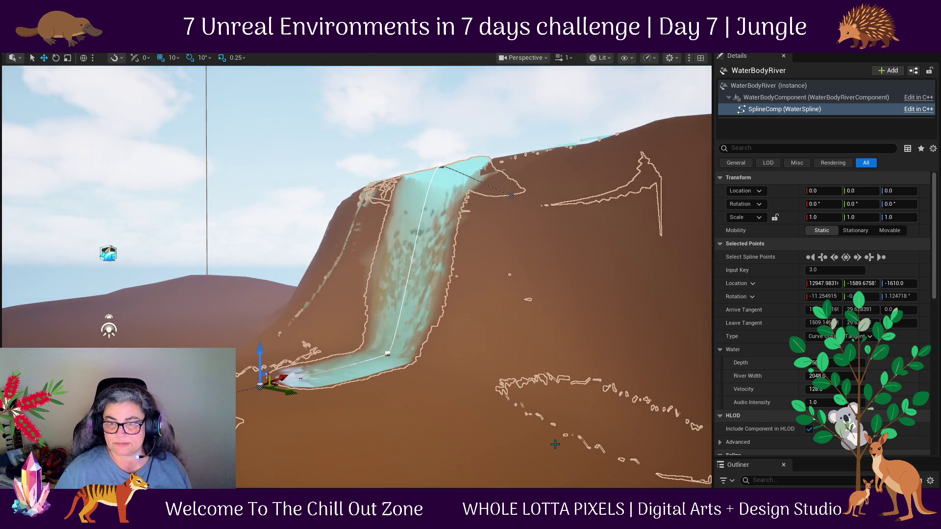
drag(524, 420, 519, 416)
drag(247, 427, 250, 421)
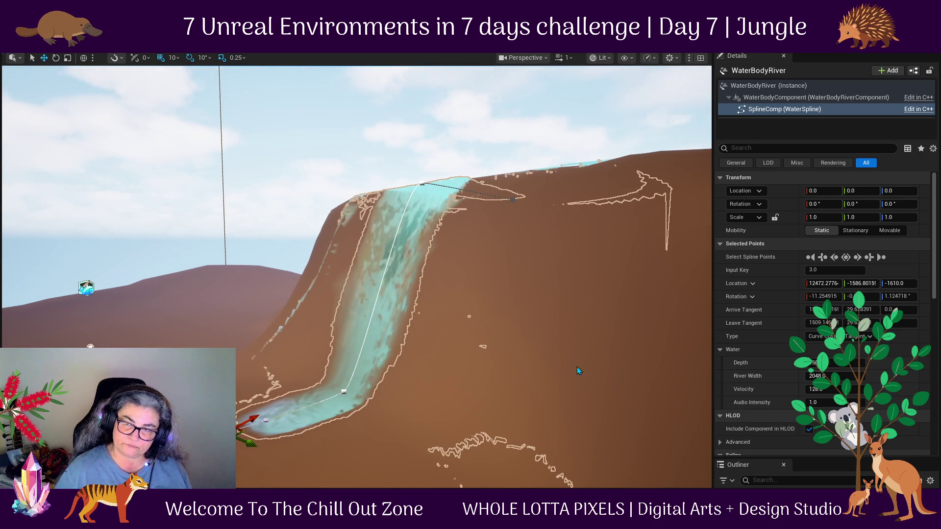
key(f)
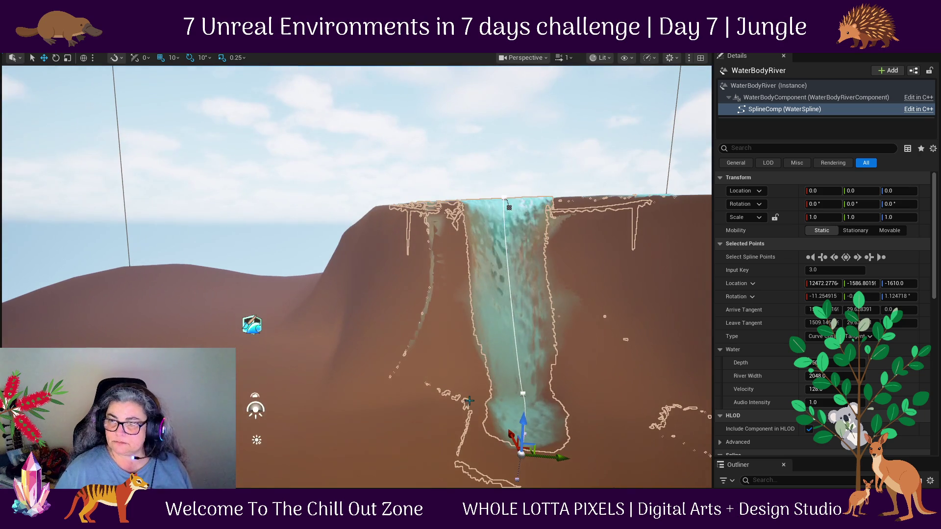
click(524, 393)
mouse_move(533, 396)
mouse_down()
mouse_move(508, 388)
mouse_move(586, 435)
mouse_move(607, 422)
mouse_move(599, 431)
mouse_up()
click(599, 431)
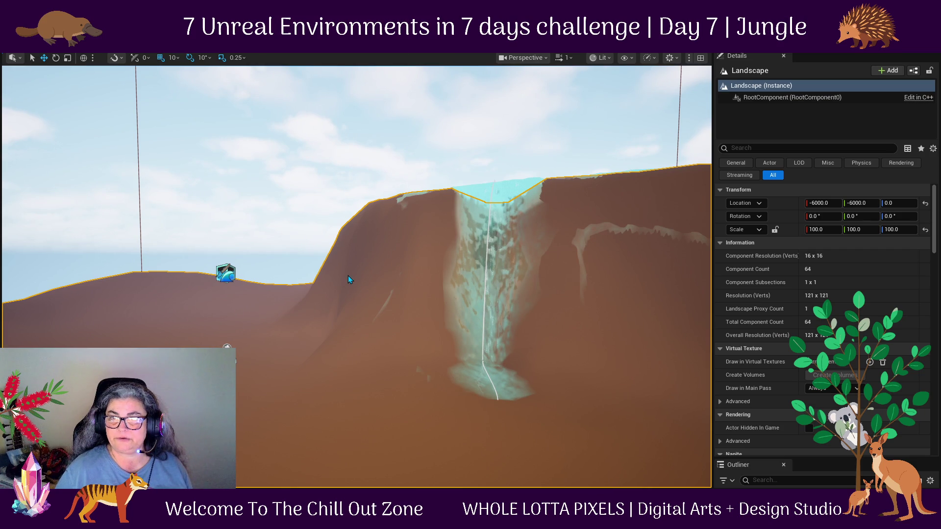
key(alt+p)
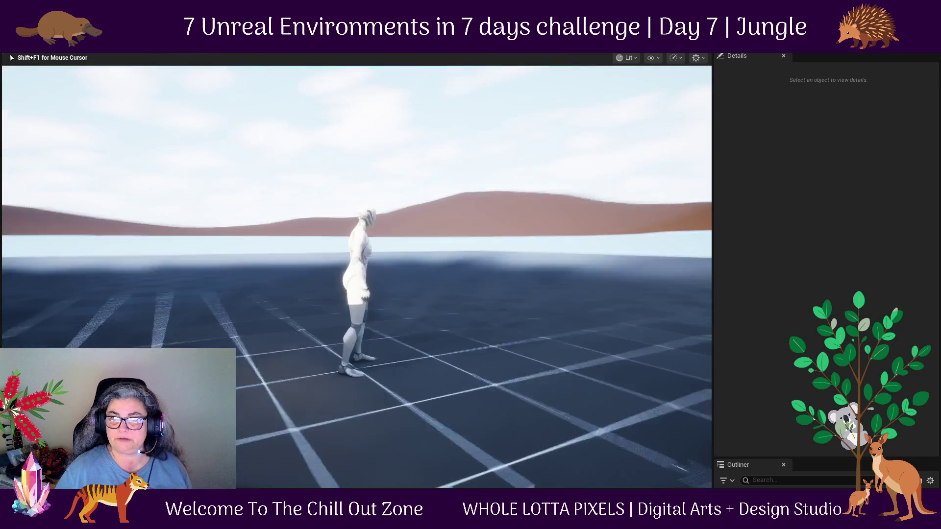
Stop the play session and drop the PlayerStart down onto the terrain with End.
key(Escape)
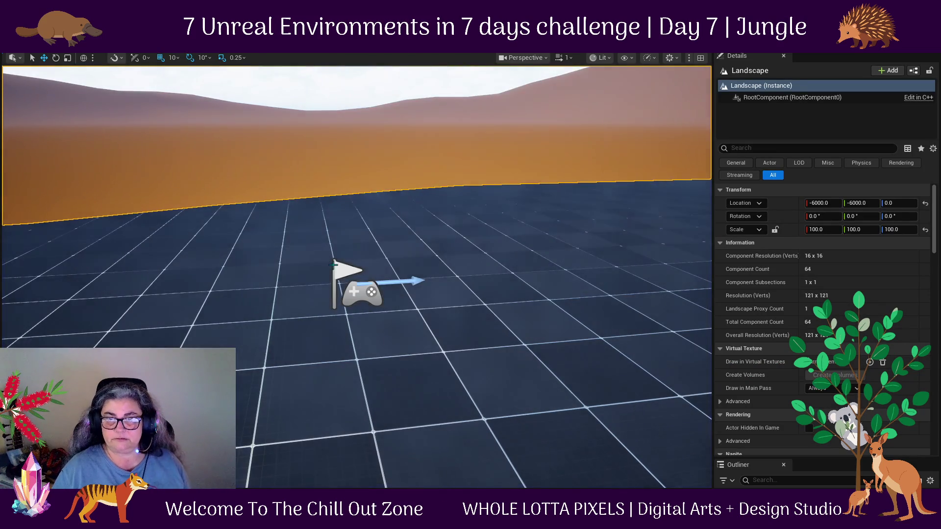
click(333, 265)
key(f)
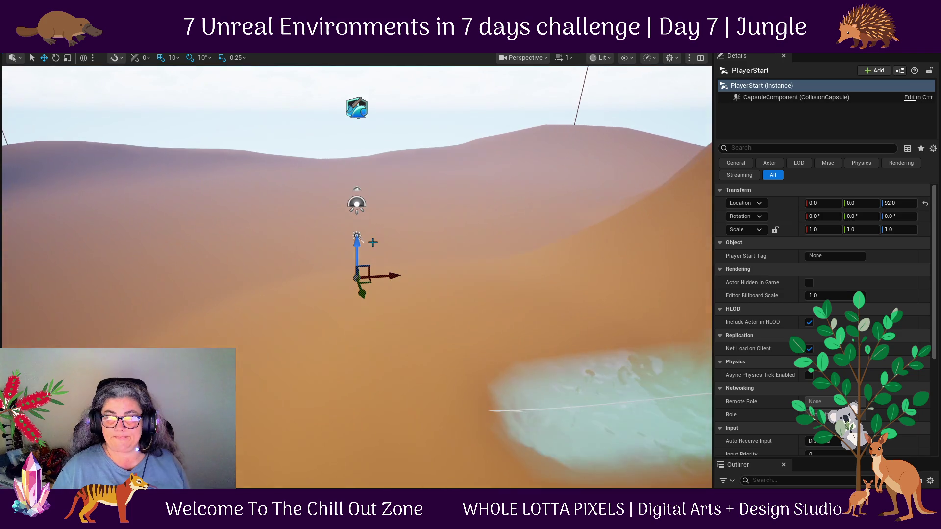
drag(357, 243, 361, 212)
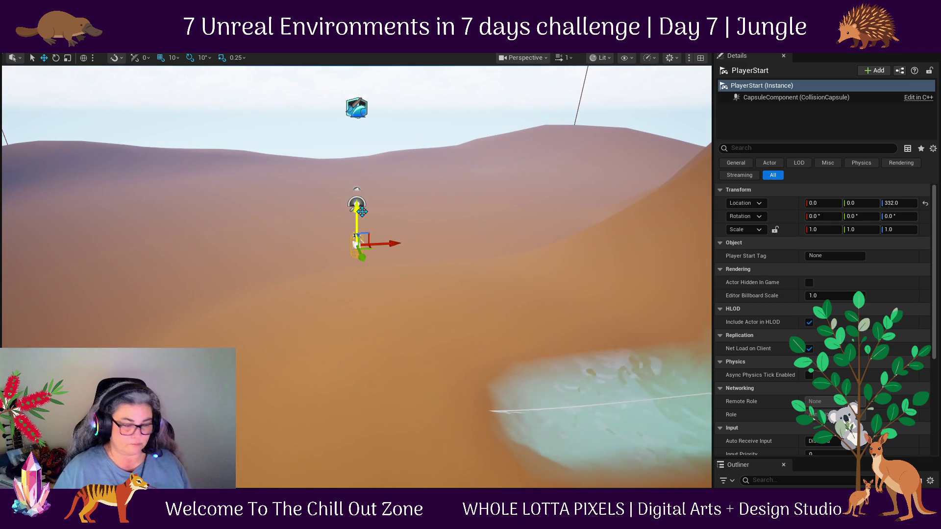
key(f)
drag(445, 311, 371, 232)
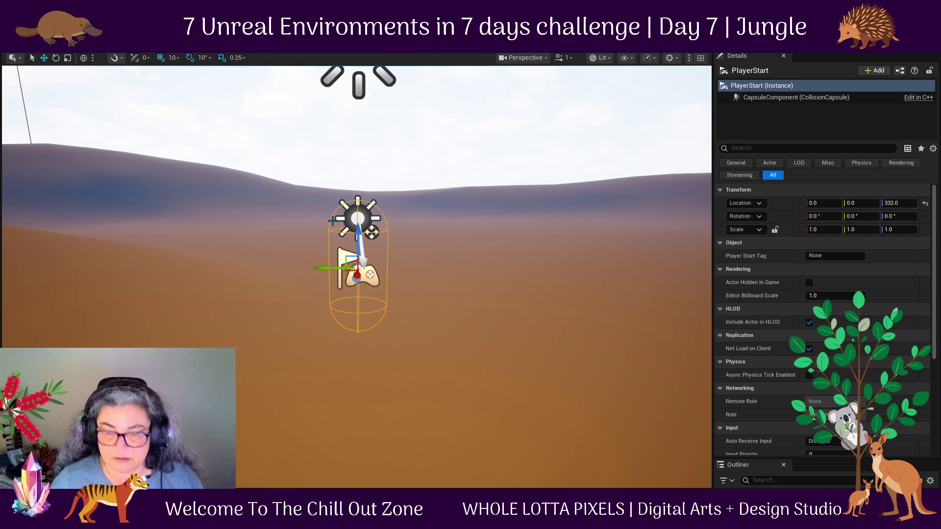
key(End)
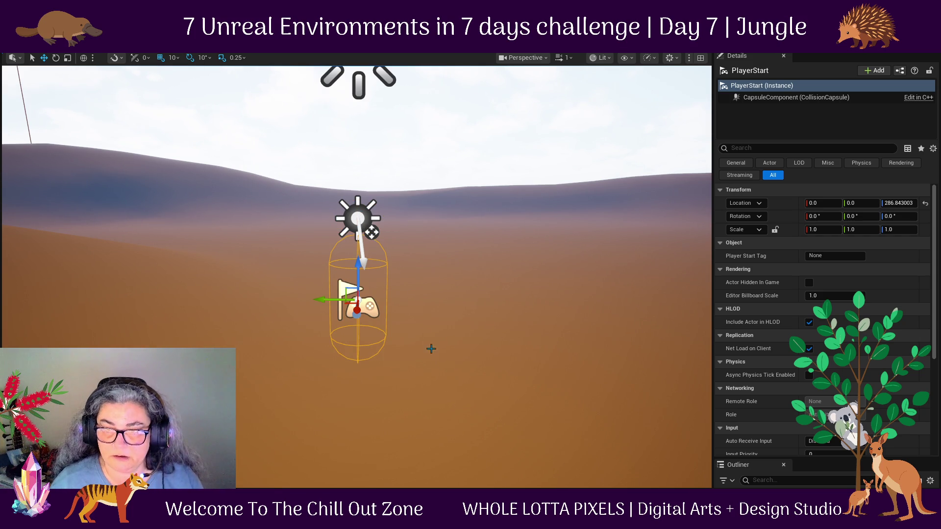
click(404, 397)
click(356, 309)
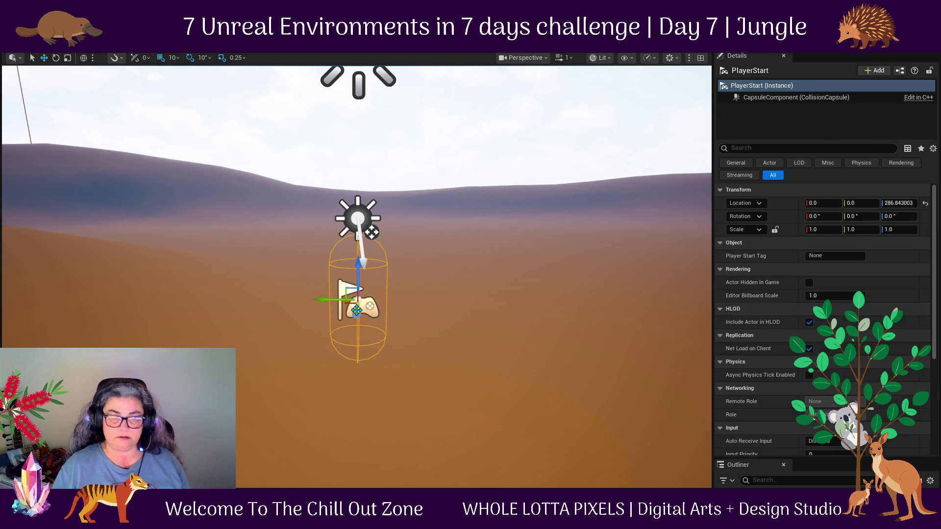
Play-test the level, running the character over to the waterfall, then exit.
key(alt+p)
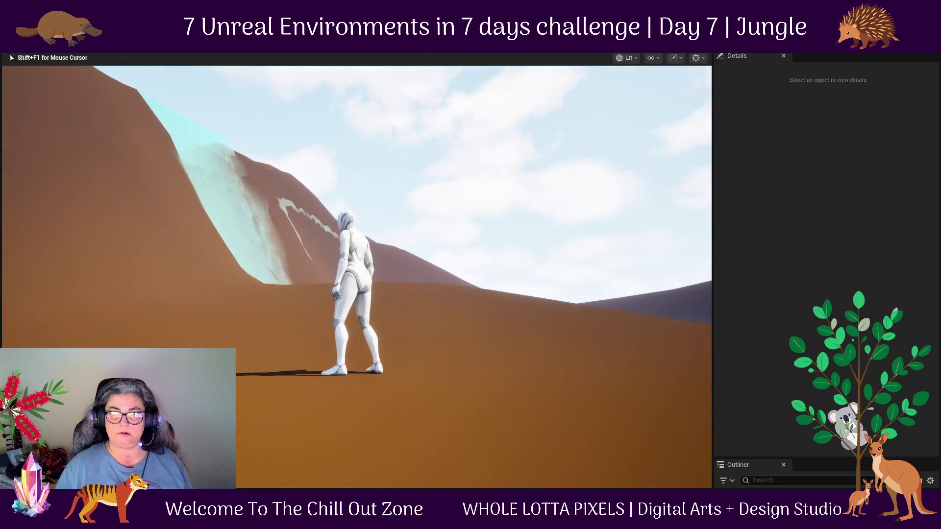
key(w)
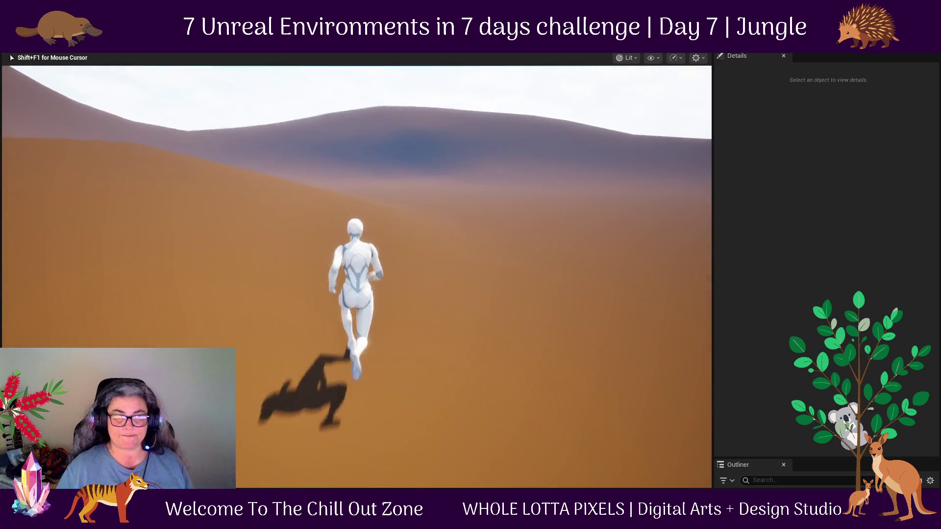
key(d)
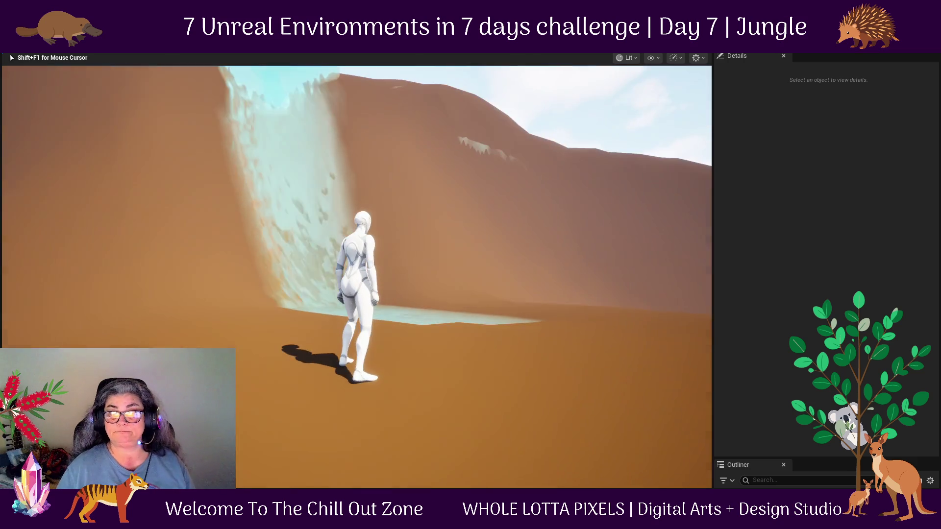
key(Escape)
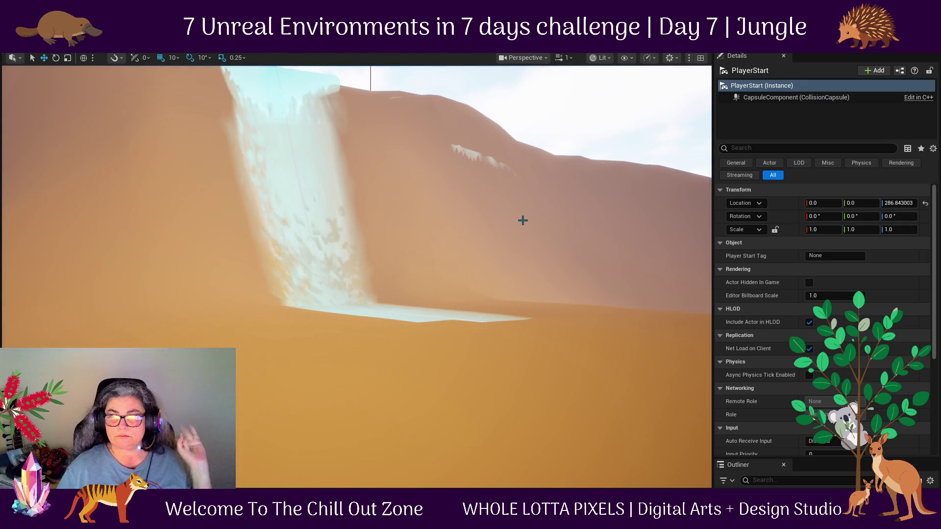
Open the landscape's Ground material and set its Param base colour Value to 0.
click(538, 225)
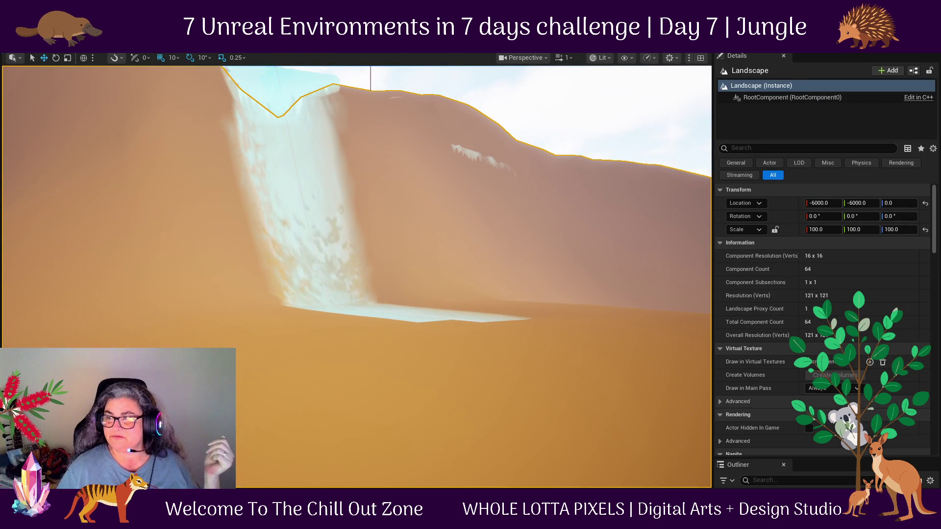
scroll(823, 318, down, 5)
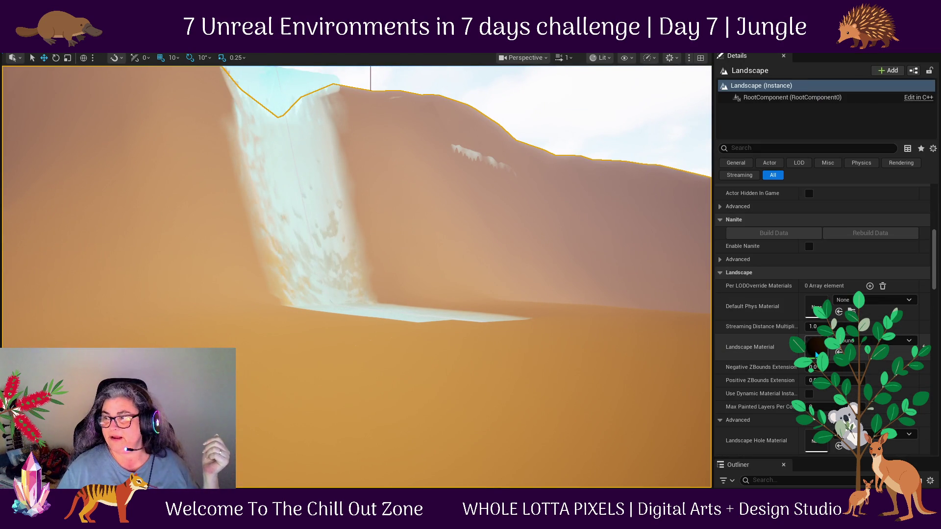
double_click(816, 353)
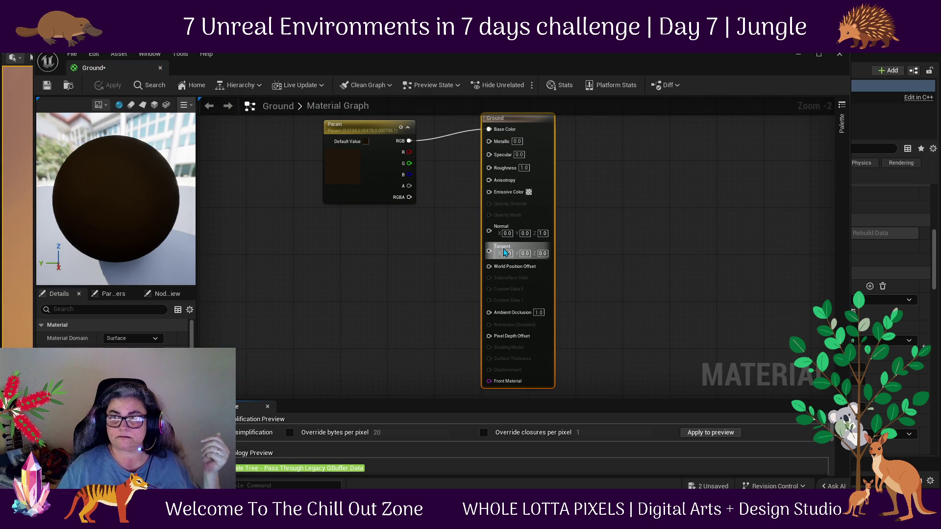
scroll(113, 333, down, 3)
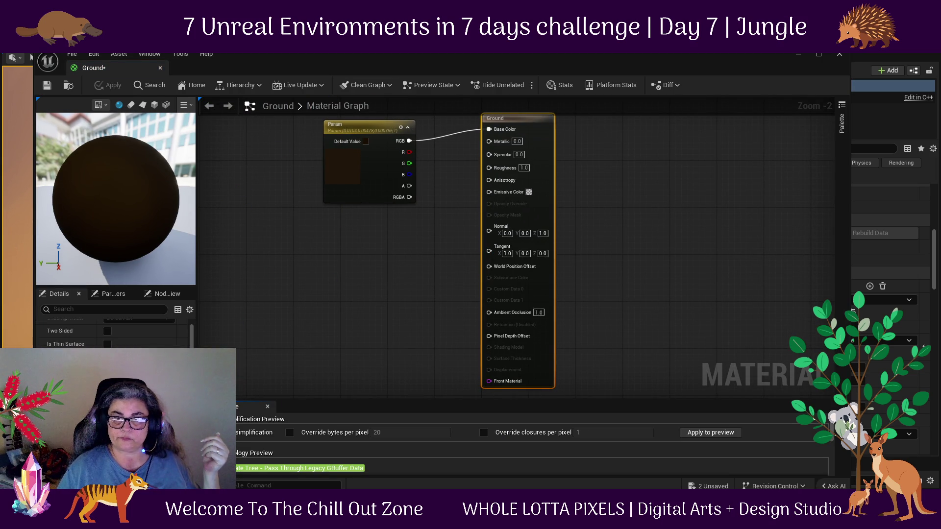
click(363, 124)
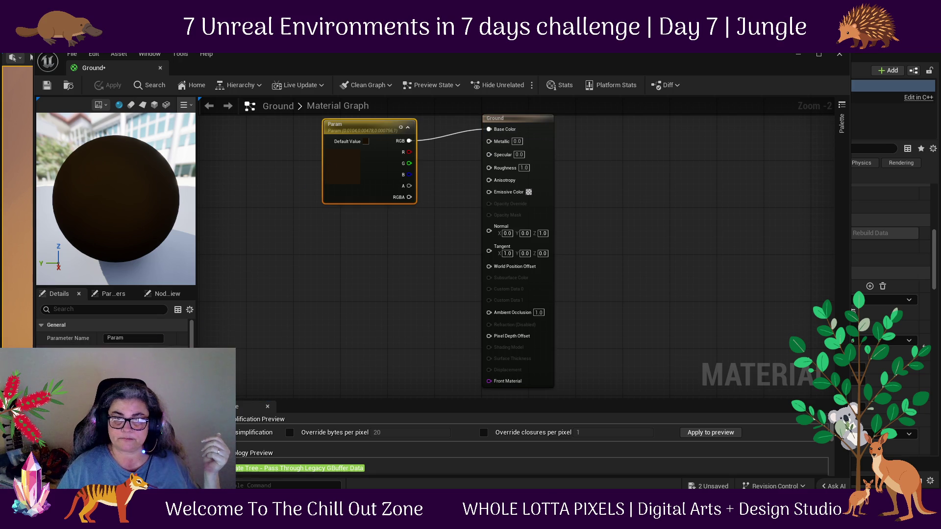
click(127, 366)
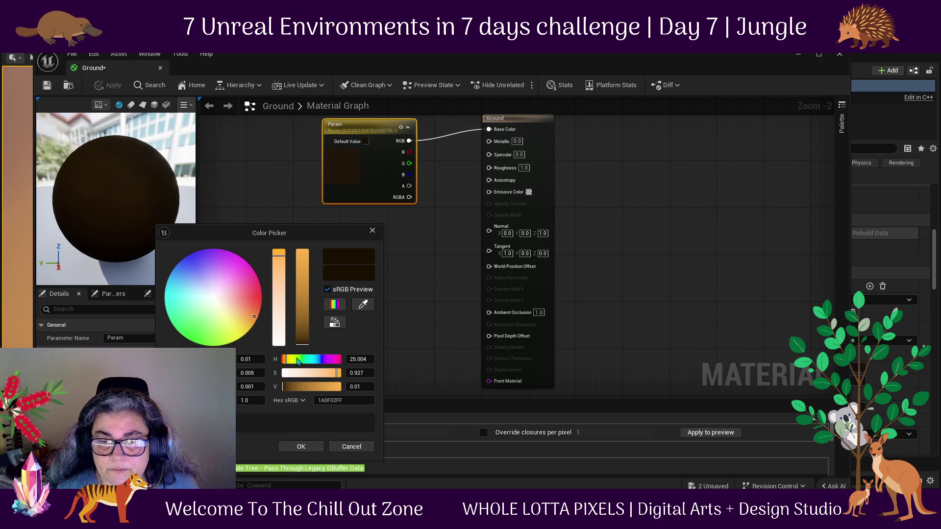
click(283, 388)
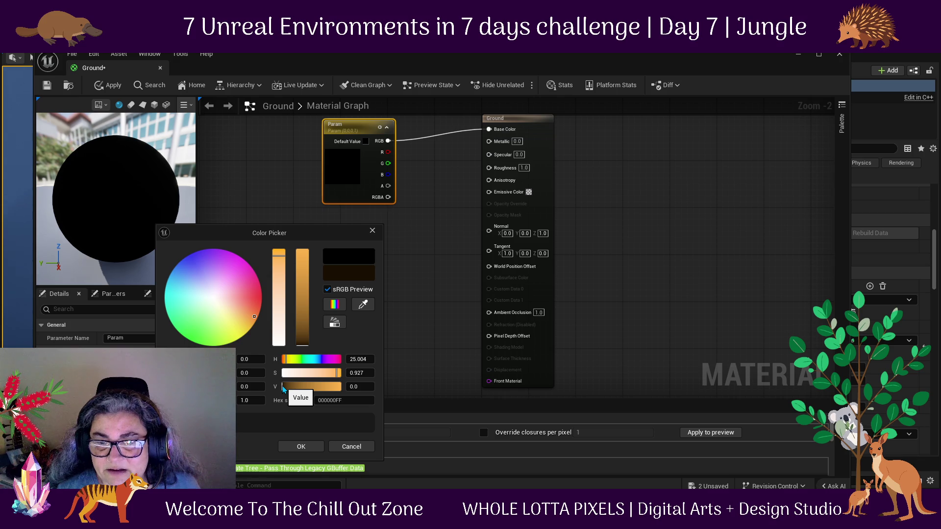
Try Ground base colour brightness values 0.001, 0.01 and 0.005.
click(367, 386)
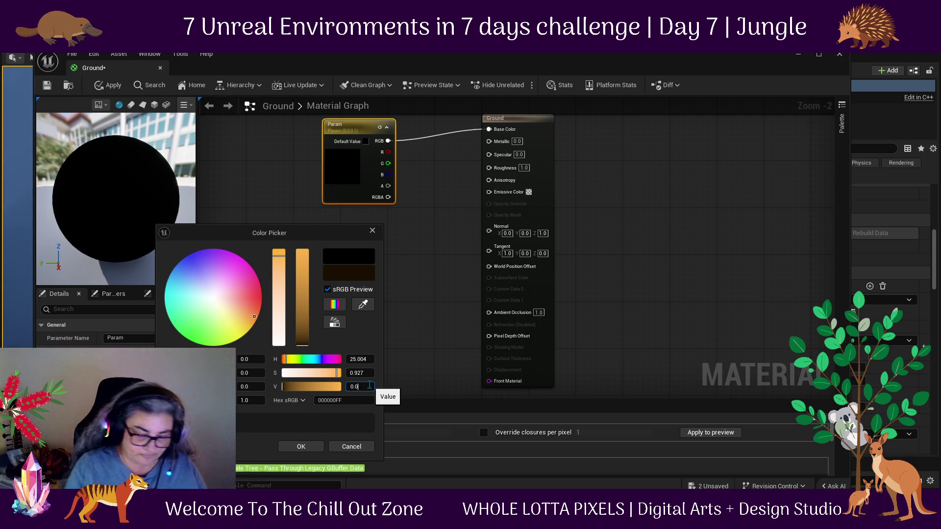
text(01)
key(Return)
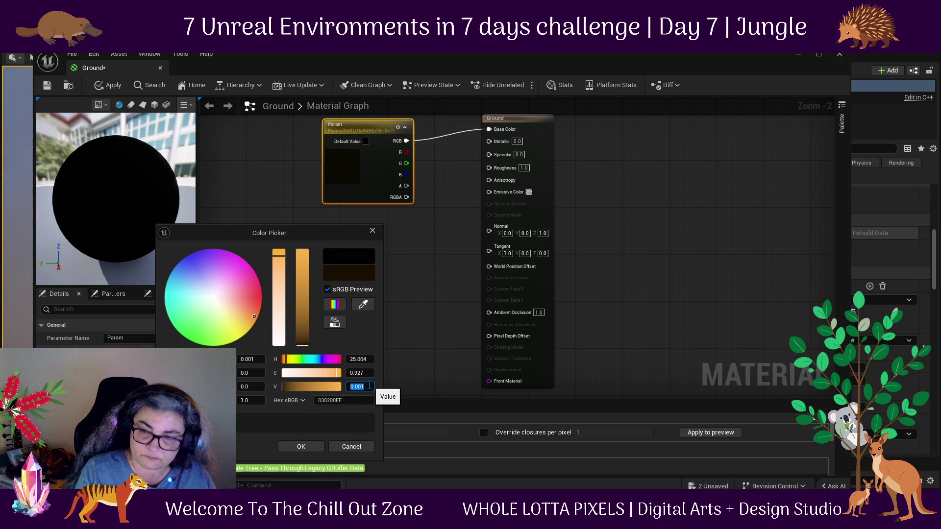
click(370, 386)
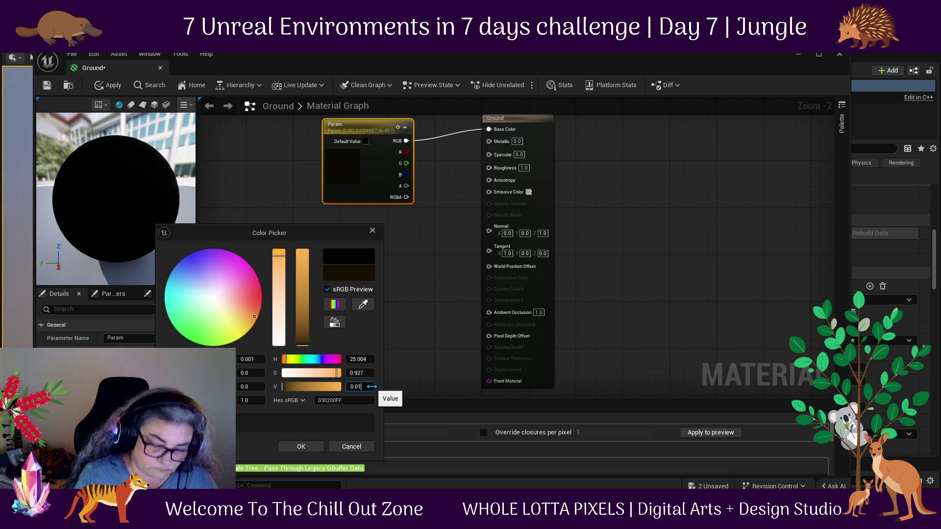
key(Return)
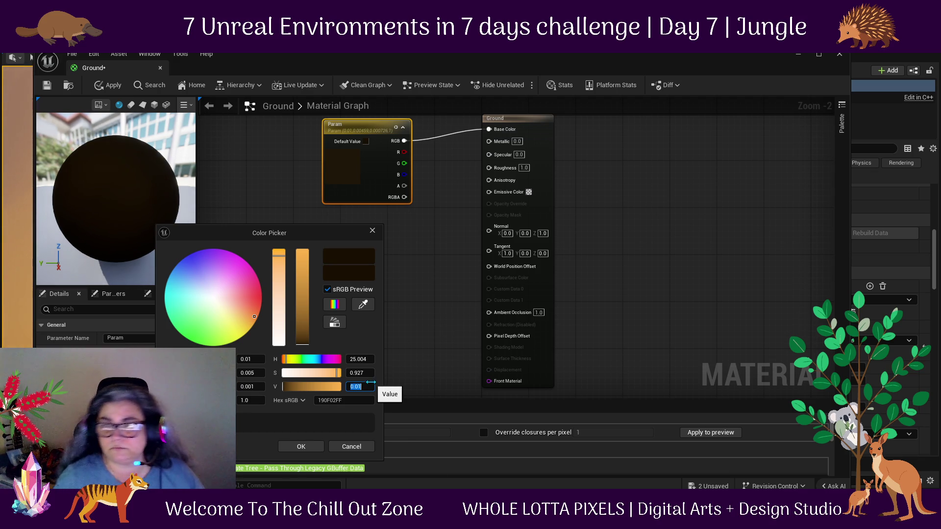
click(357, 387)
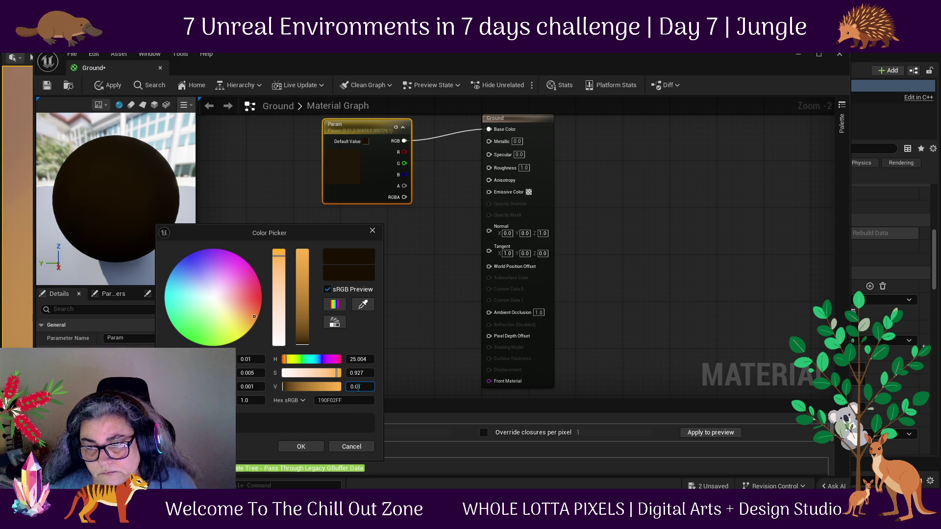
double_click(367, 386)
text(0.005)
key(Return)
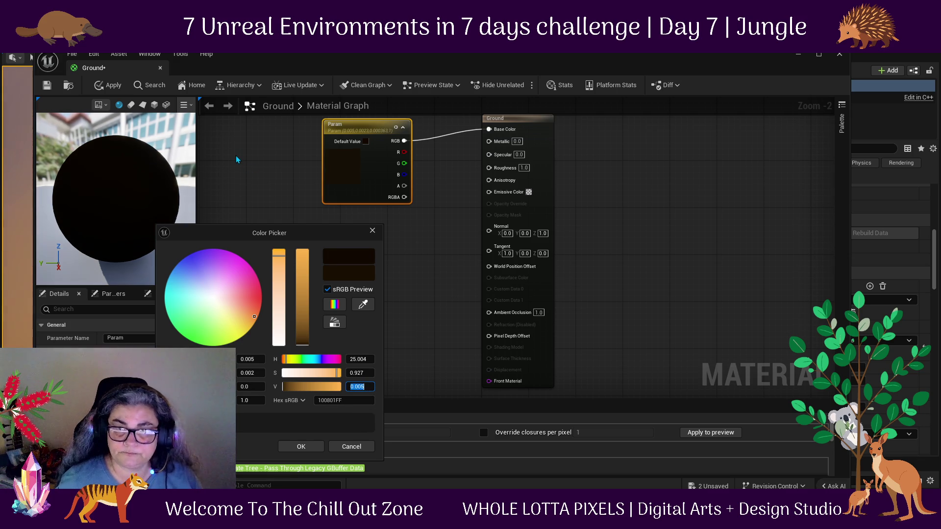
Settle on Value 0.008, accept the colour and save the Ground material.
click(366, 388)
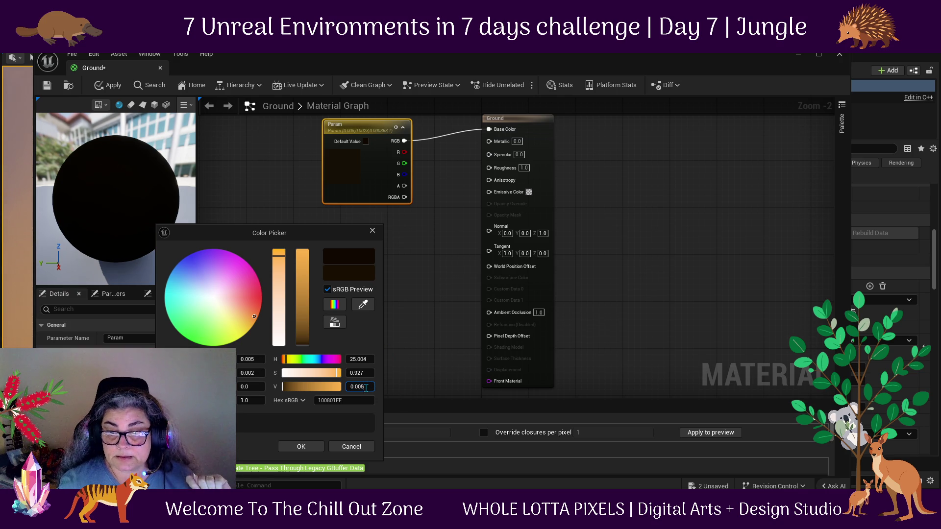
key(shift+Left)
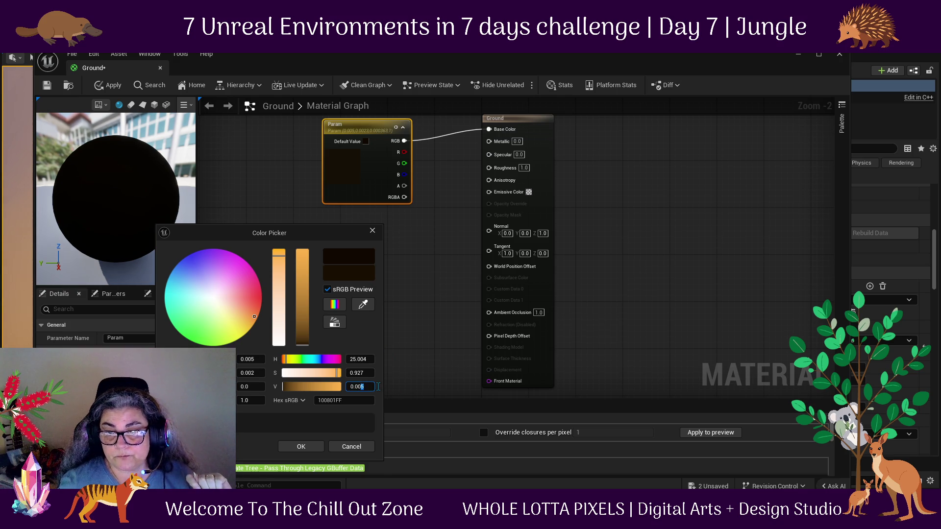
text(8)
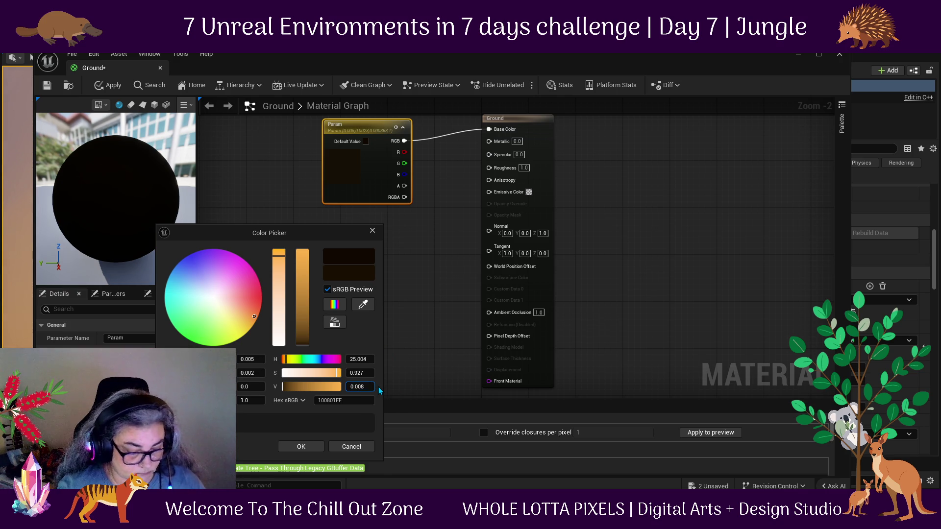
key(Return)
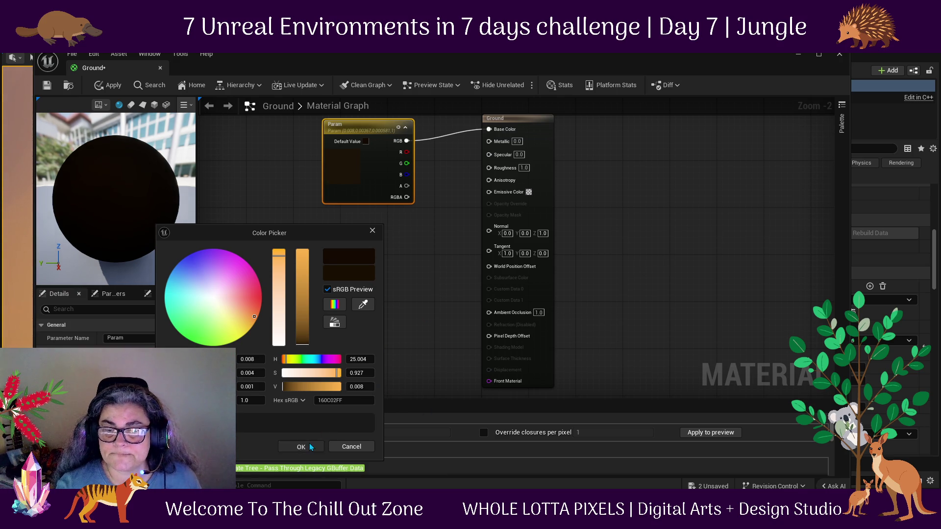
click(310, 447)
click(47, 85)
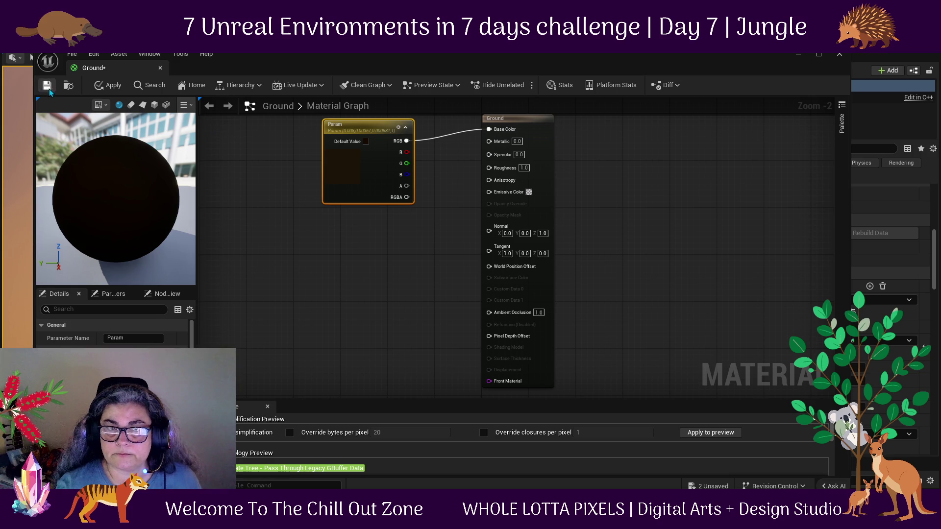
drag(426, 66, 394, 80)
Close the material editor, fly along the valley, then reopen Ground's Param colour picker.
click(810, 68)
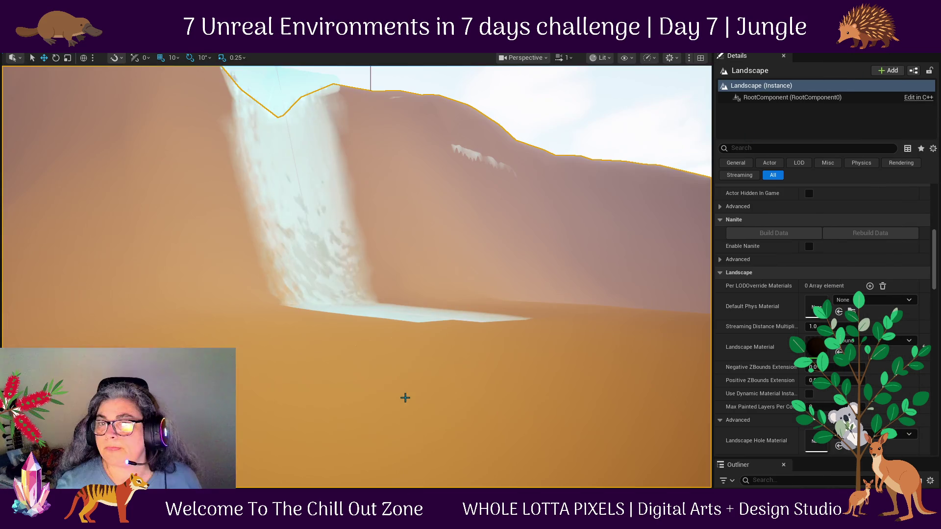
scroll(443, 376, up, 5)
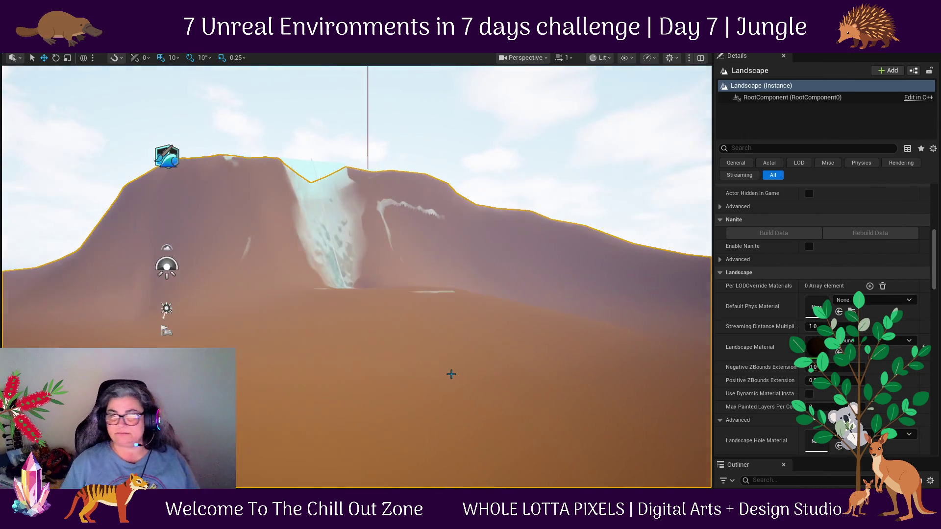
mouse_move(411, 346)
mouse_down()
mouse_move(372, 343)
mouse_move(387, 343)
mouse_up()
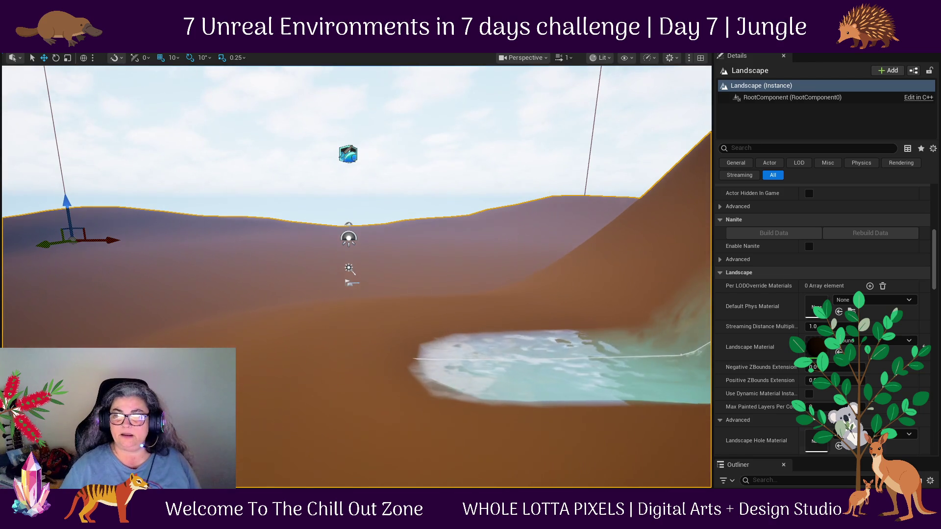
double_click(816, 347)
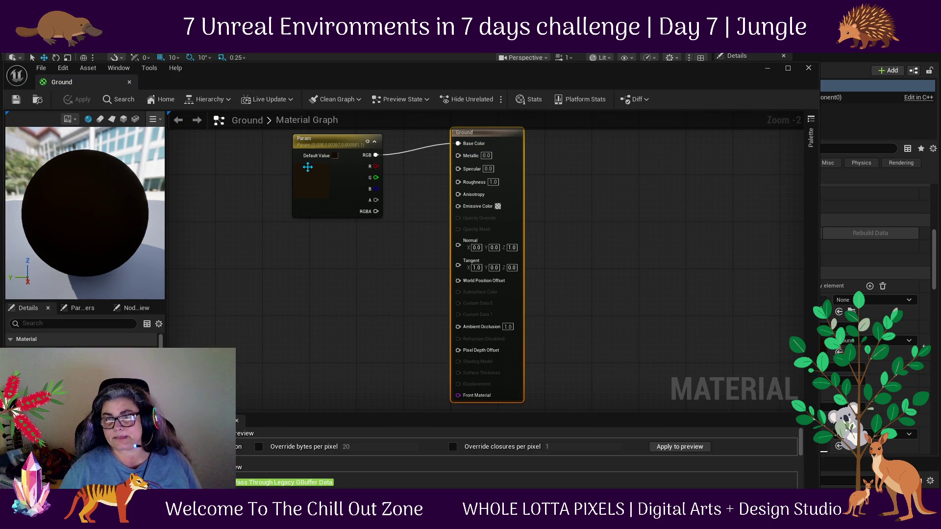
click(329, 168)
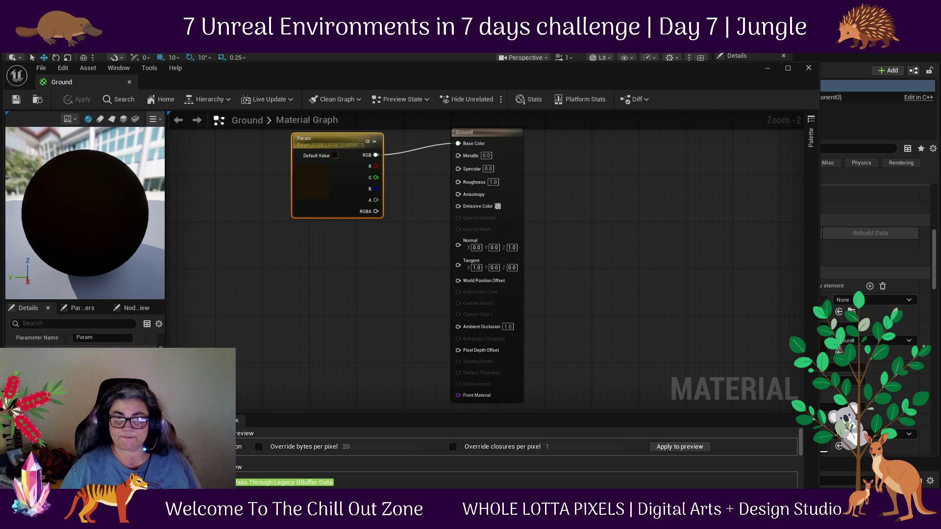
click(335, 156)
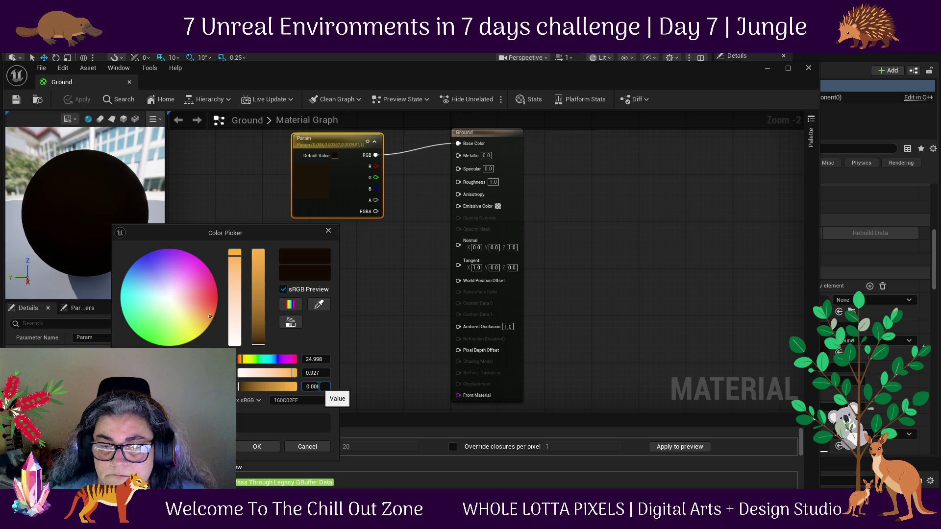
Set the Param colour Value to 0.001, save Ground and close the material editor.
text(0.001)
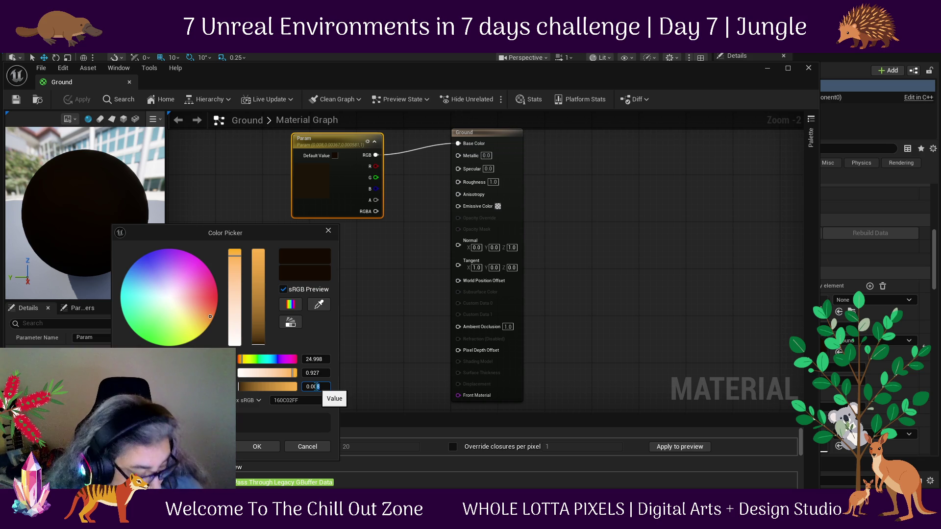
key(Return)
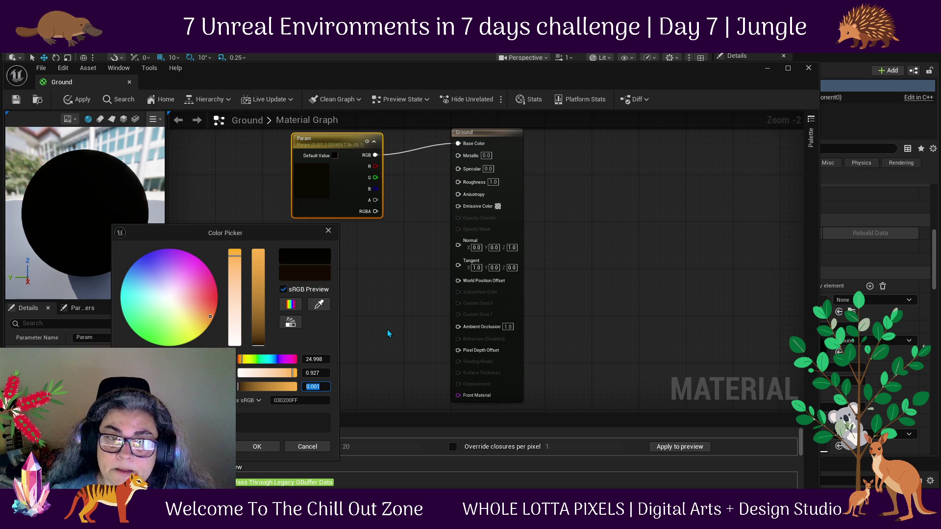
click(264, 447)
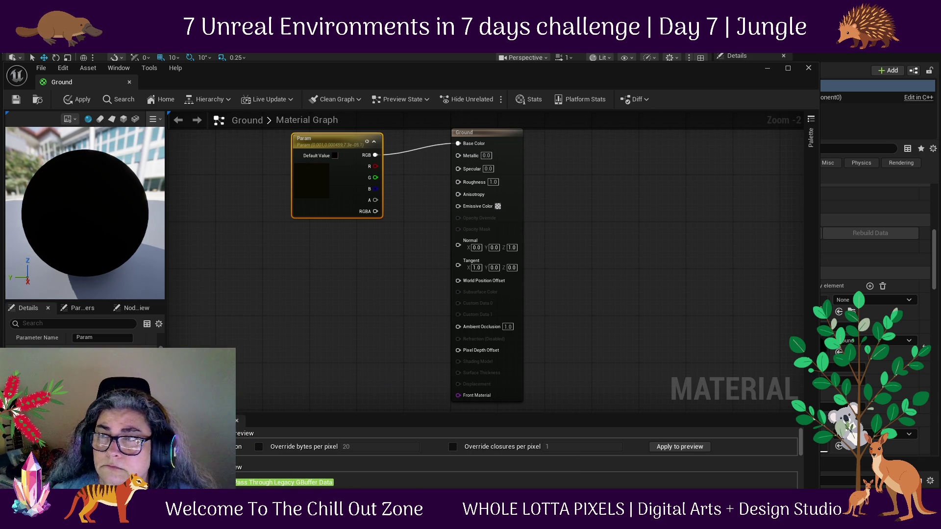
key(ctrl+s)
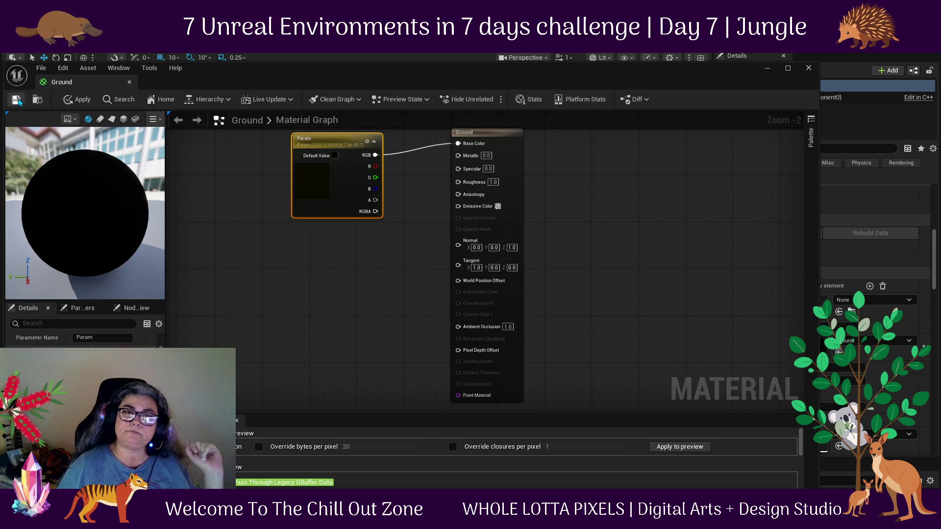
key(alt+F4)
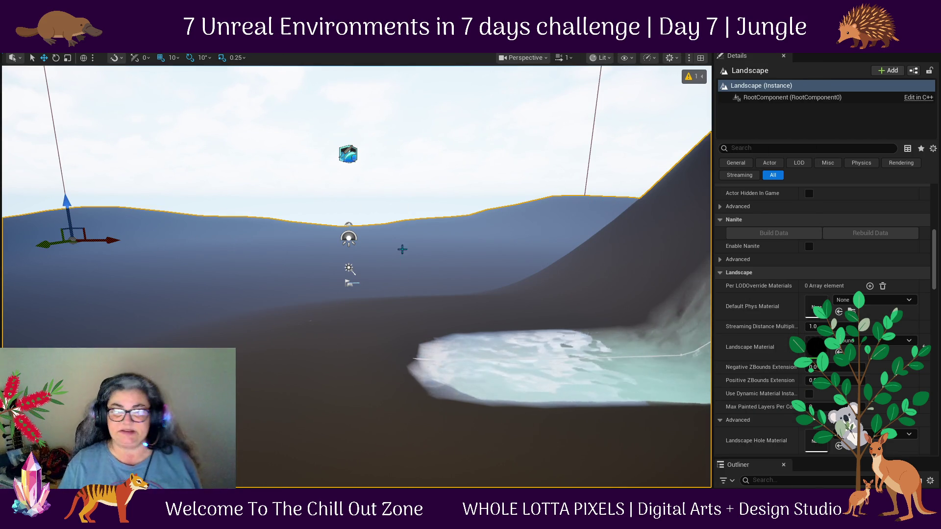
Fly and orbit around the darkened waterfall cliff, then open the Content Drawer.
scroll(378, 378, up, 5)
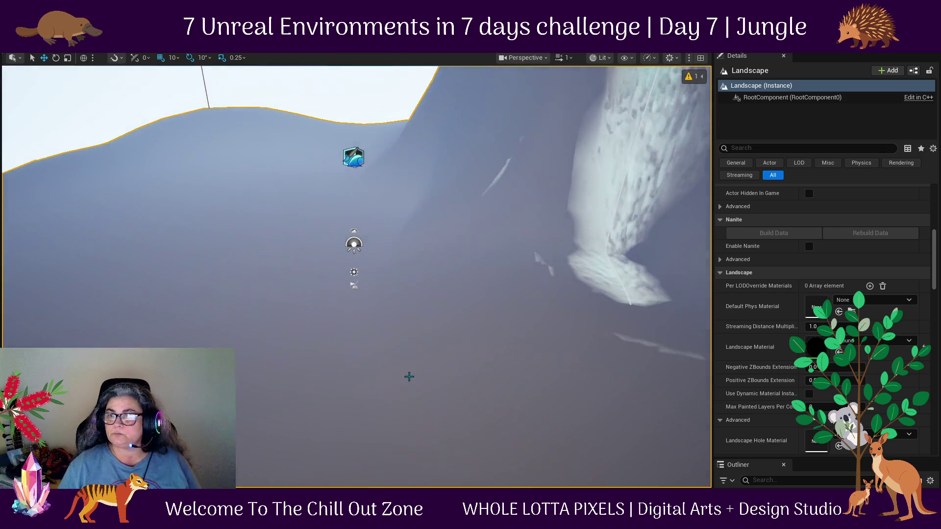
scroll(379, 377, up, 3)
mouse_move(478, 343)
mouse_down()
mouse_move(434, 383)
mouse_move(571, 380)
mouse_move(174, 332)
mouse_move(98, 334)
mouse_up()
scroll(175, 332, up, 3)
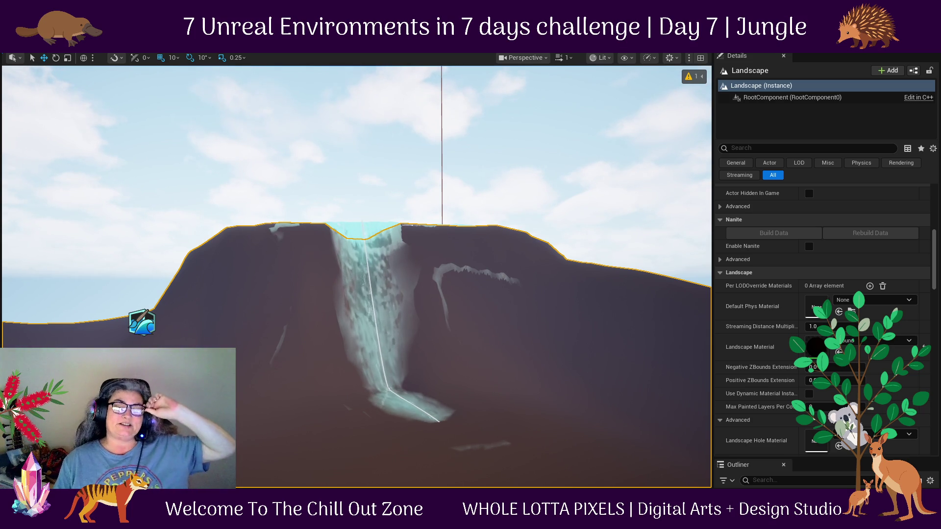
mouse_move(357, 275)
mouse_down()
mouse_move(323, 270)
mouse_move(255, 373)
mouse_move(216, 380)
mouse_up()
scroll(456, 403, up, 5)
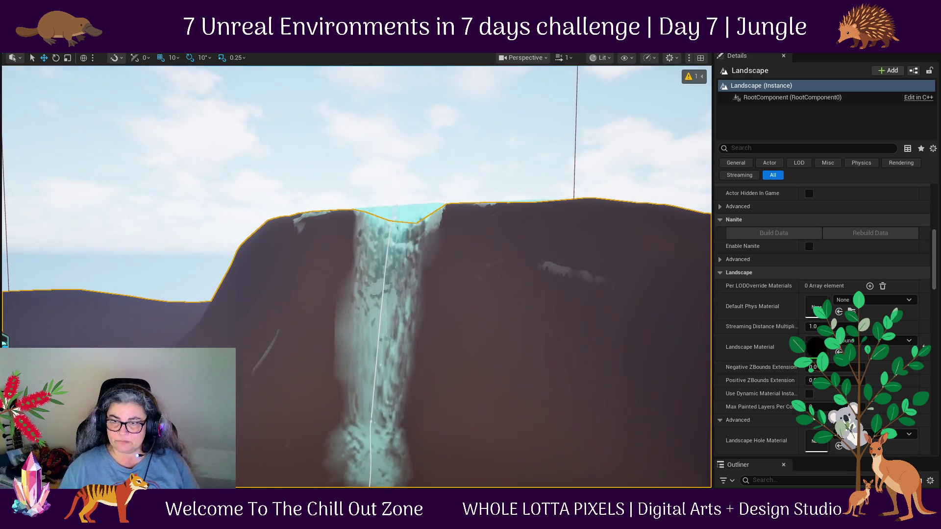
key(ctrl+space)
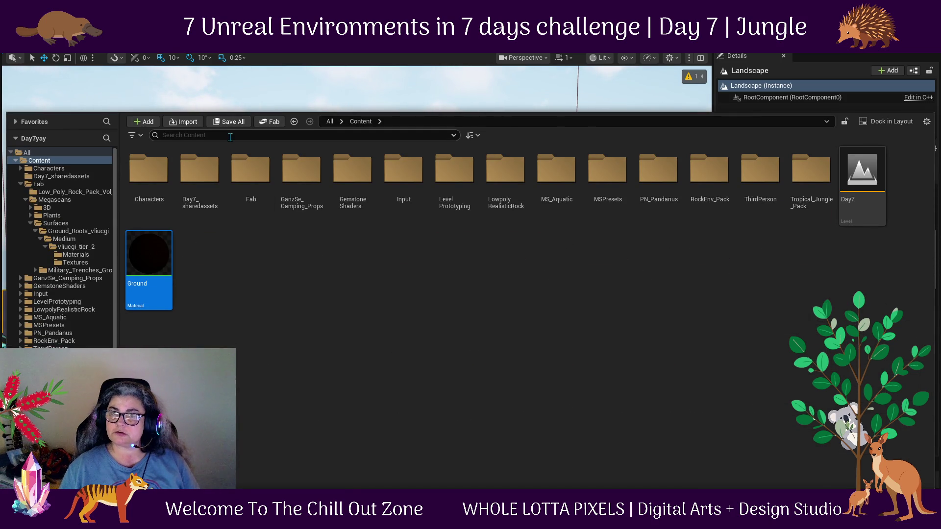
Filter to Static Mesh and drag SM_Cliff_Rock_1 through SM_Cliff_Rock_9 into the level.
click(139, 135)
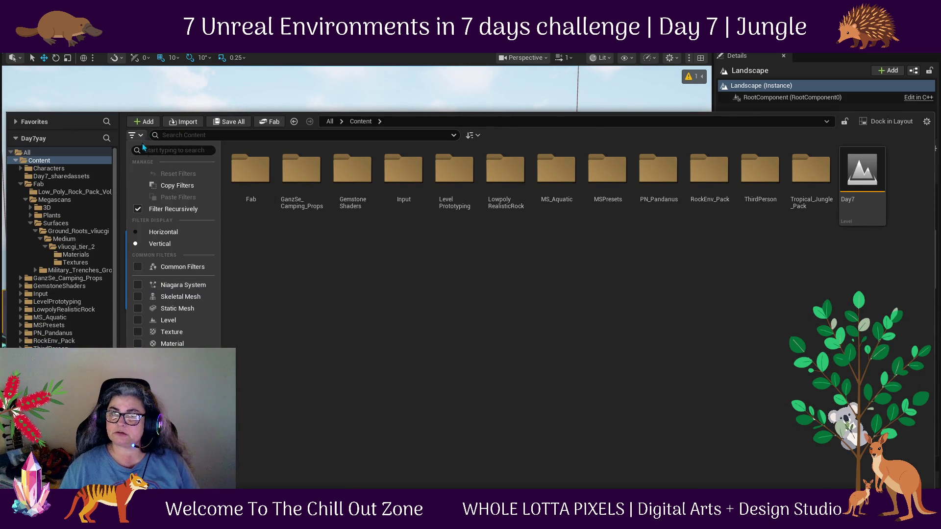
click(137, 308)
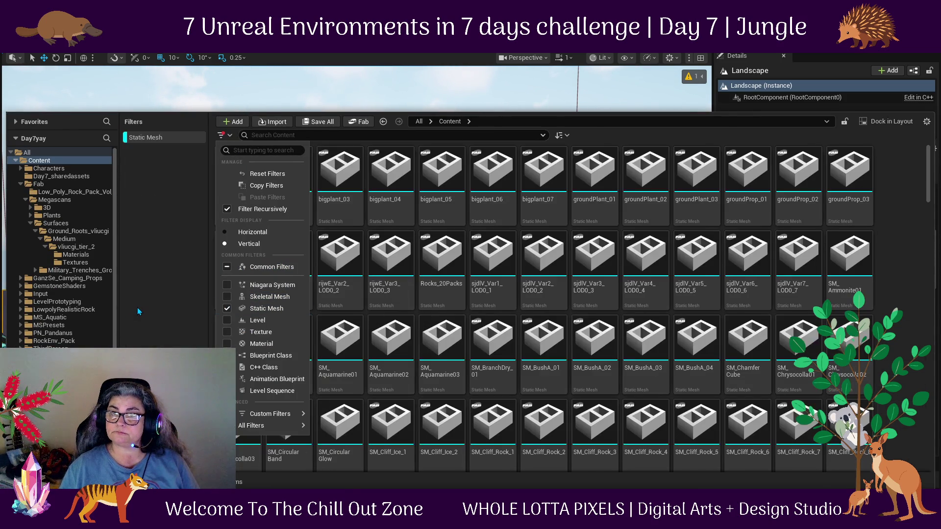
click(346, 134)
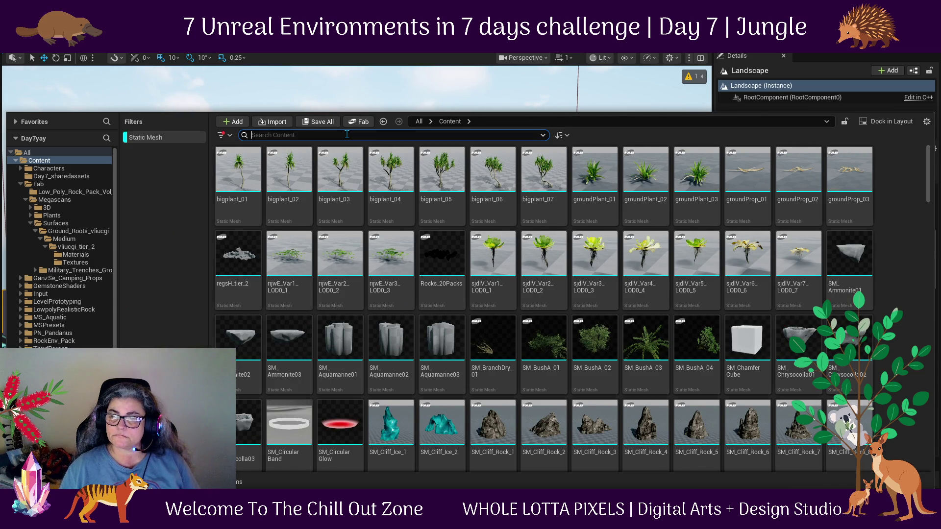
scroll(487, 421, down, 3)
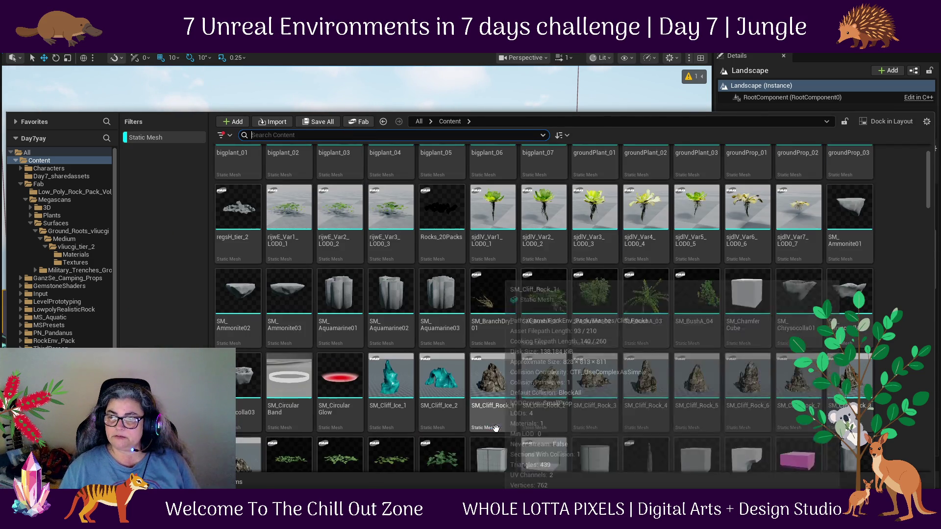
click(494, 291)
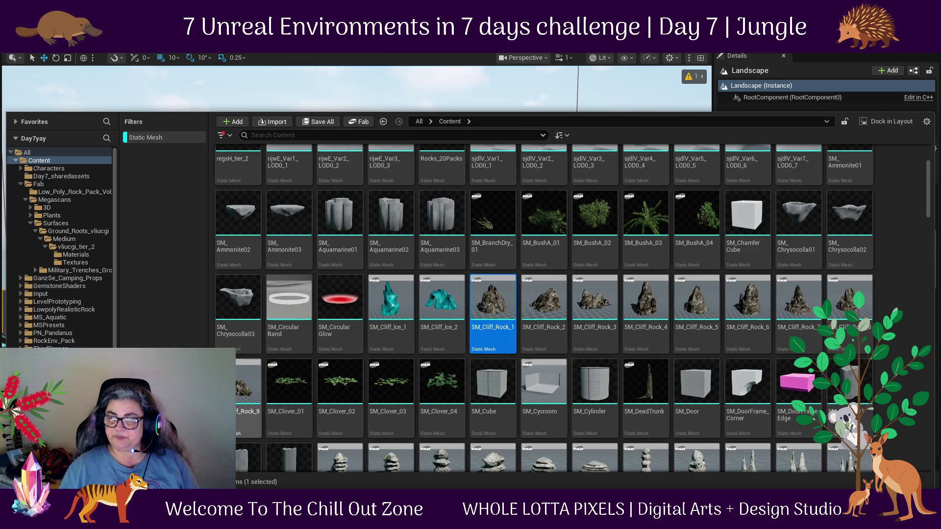
shift+click(238, 381)
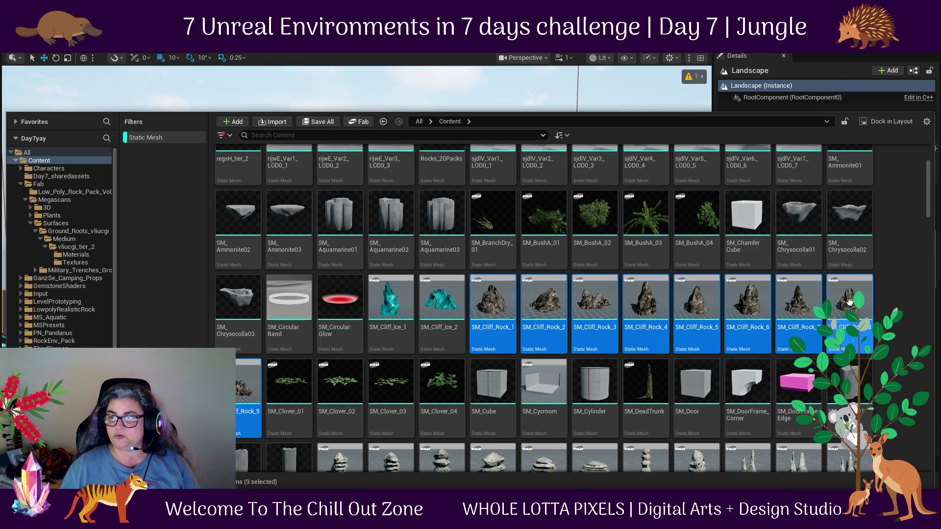
mouse_move(832, 282)
mouse_down()
mouse_move(549, 131)
mouse_move(542, 95)
mouse_move(294, 319)
mouse_move(125, 326)
mouse_up()
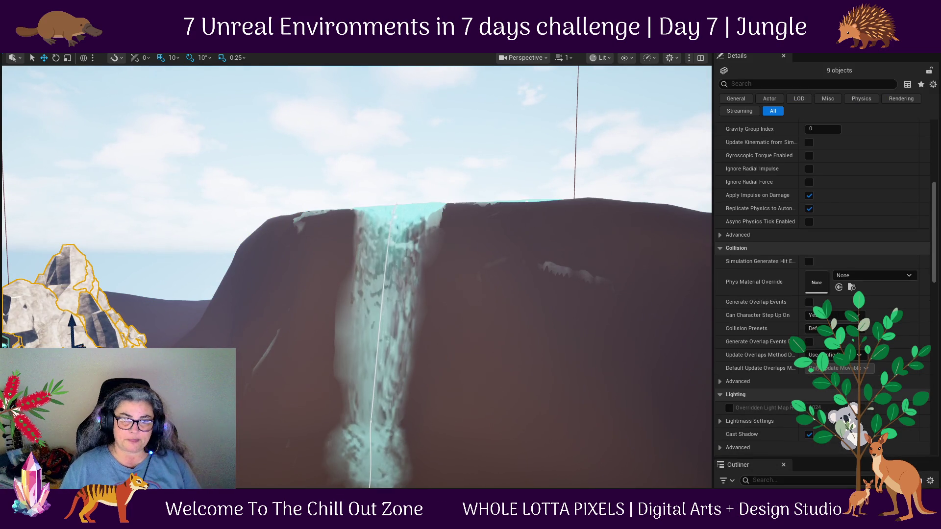
Spread rocks SM_Cliff_Rock_9, 5, 3, 4 and 6 apart across the slope.
key(f)
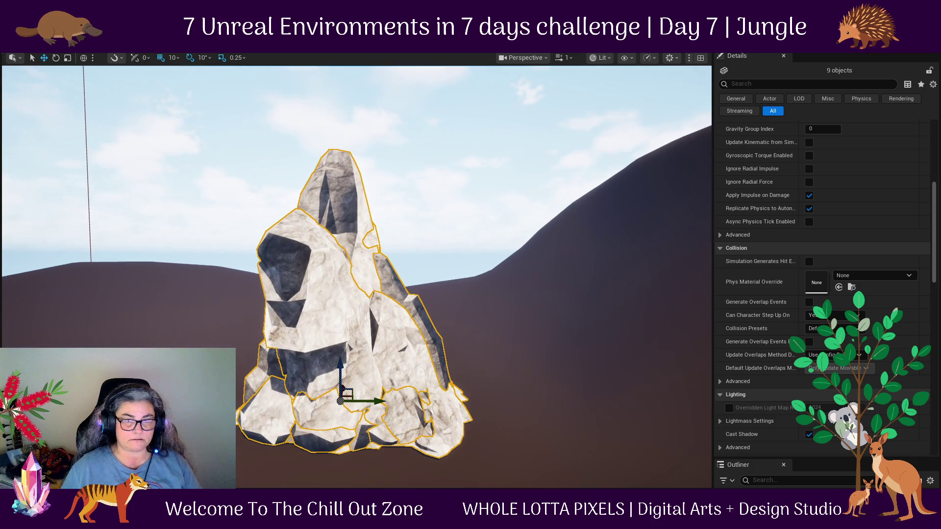
drag(492, 384, 421, 343)
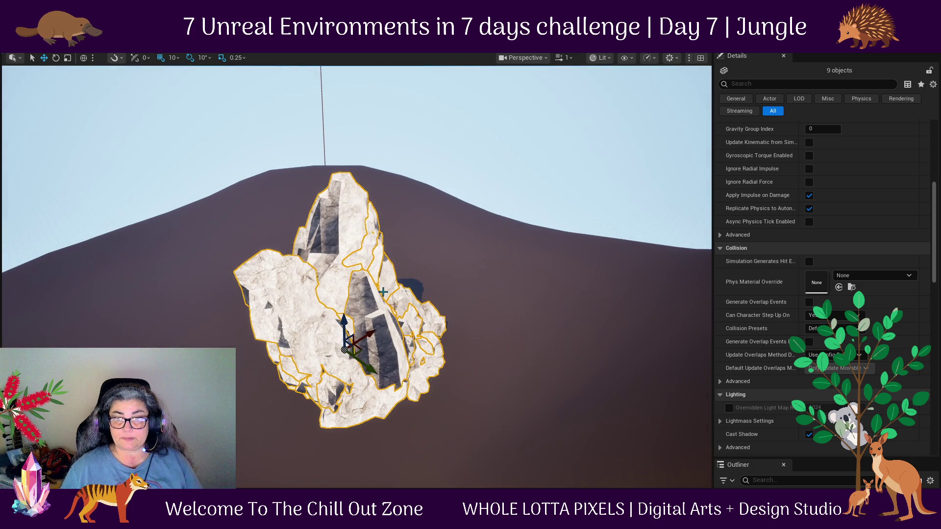
key(Escape)
click(393, 321)
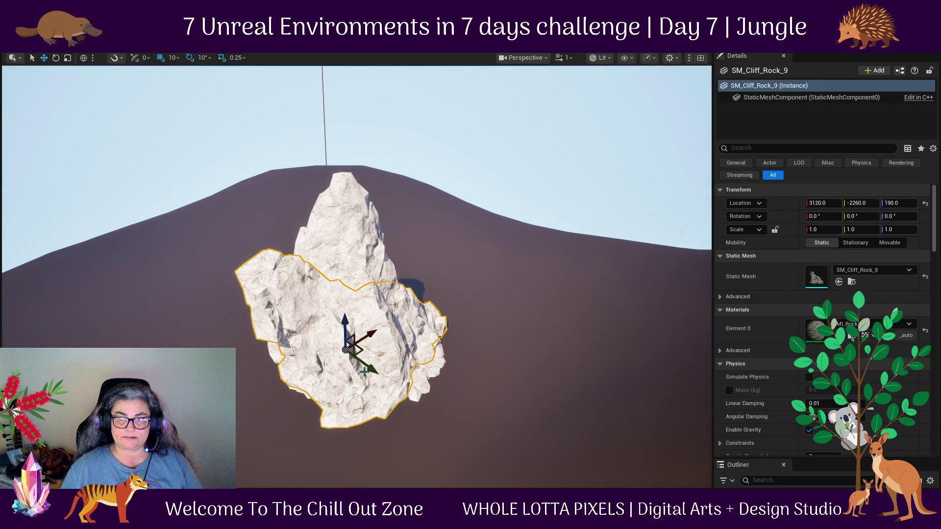
drag(365, 338, 220, 456)
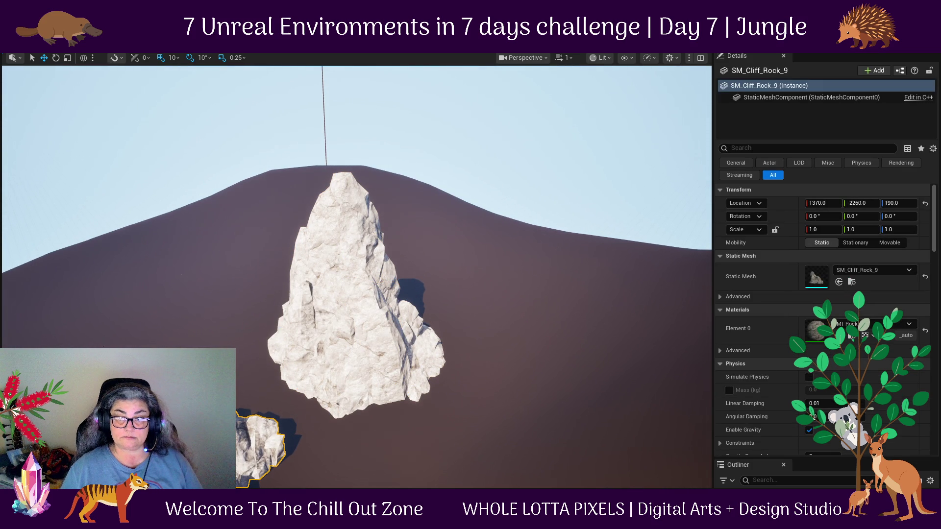
click(366, 363)
drag(371, 370, 262, 284)
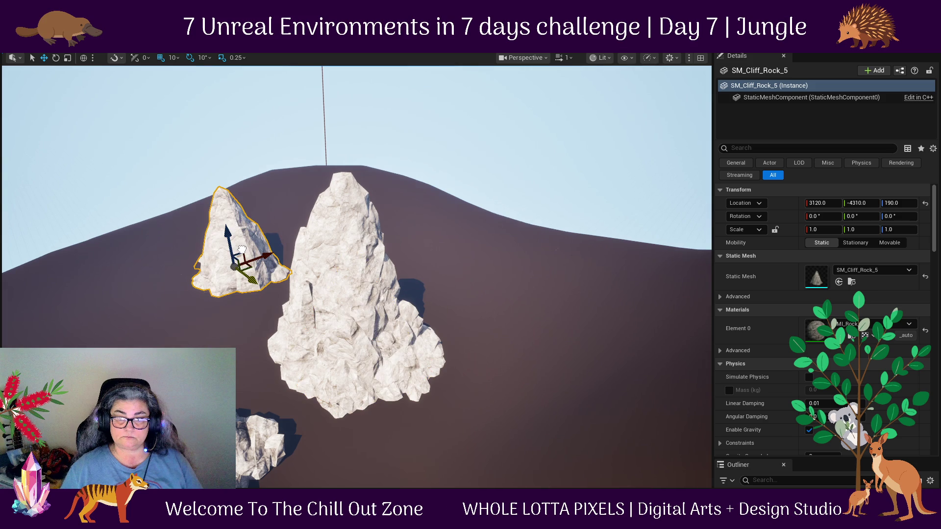
click(367, 328)
mouse_move(368, 327)
mouse_down()
mouse_move(515, 274)
mouse_move(453, 294)
mouse_move(464, 307)
mouse_move(529, 294)
mouse_up()
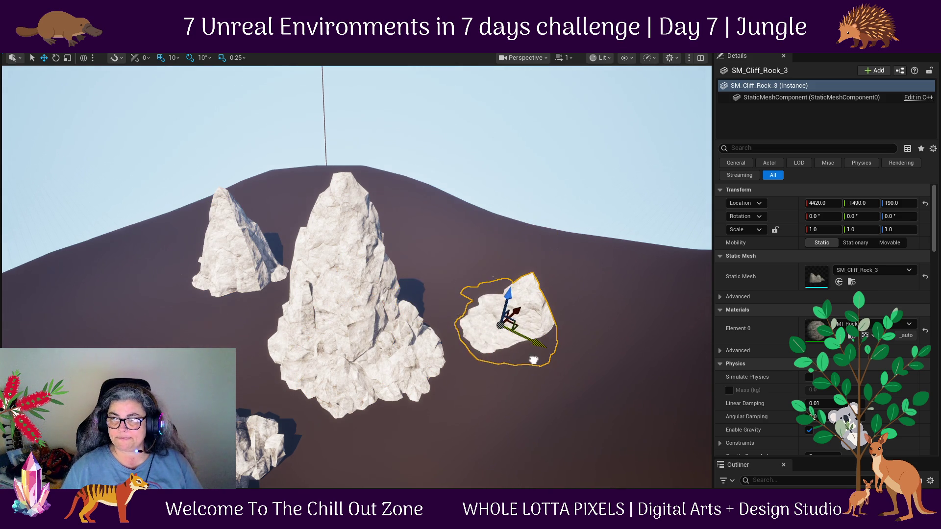
click(330, 271)
mouse_move(367, 332)
mouse_down()
mouse_move(478, 262)
mouse_move(463, 275)
mouse_up()
click(367, 332)
mouse_move(368, 334)
mouse_down()
mouse_move(186, 352)
mouse_move(245, 388)
mouse_move(236, 392)
mouse_move(165, 340)
mouse_up()
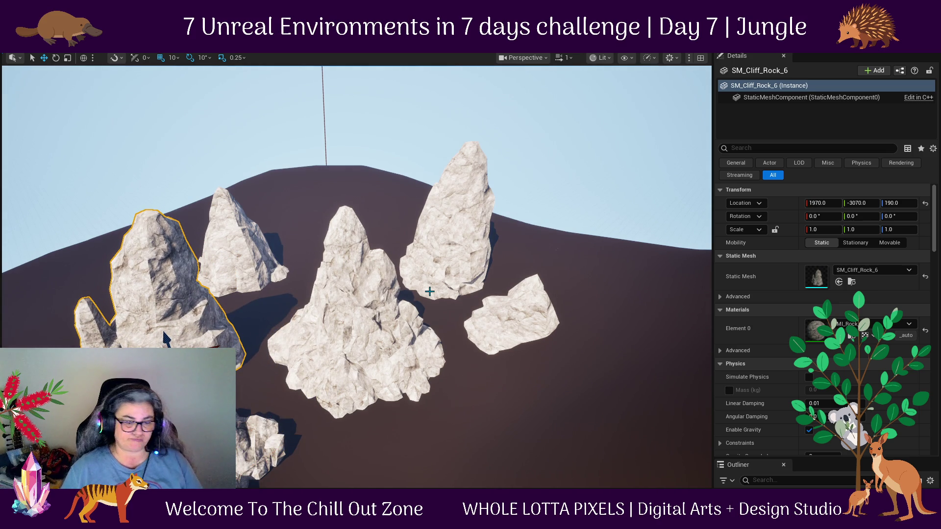
Delete all placed cliff rocks, including SM_Cliff_Rock_1, and reopen the Content Browser.
ctrl+click(365, 330)
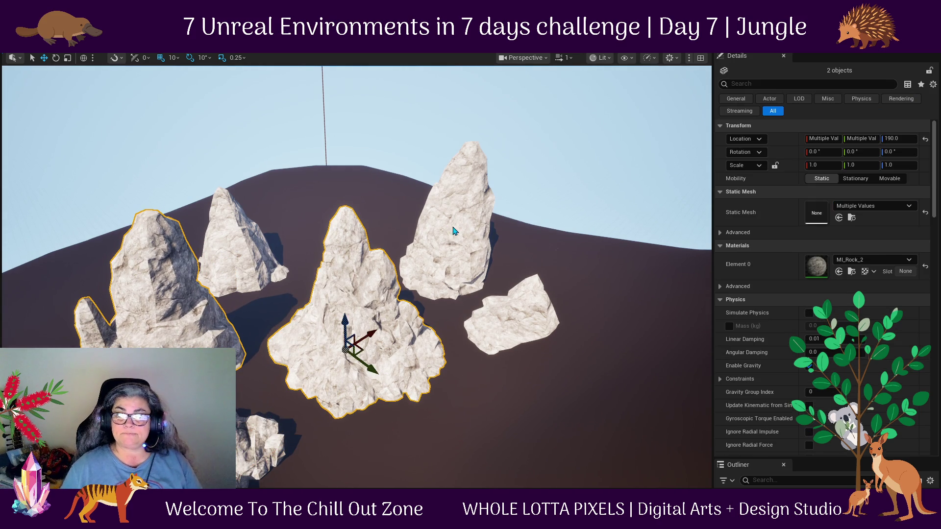
ctrl+click(448, 274)
ctrl+click(505, 325)
ctrl+click(245, 238)
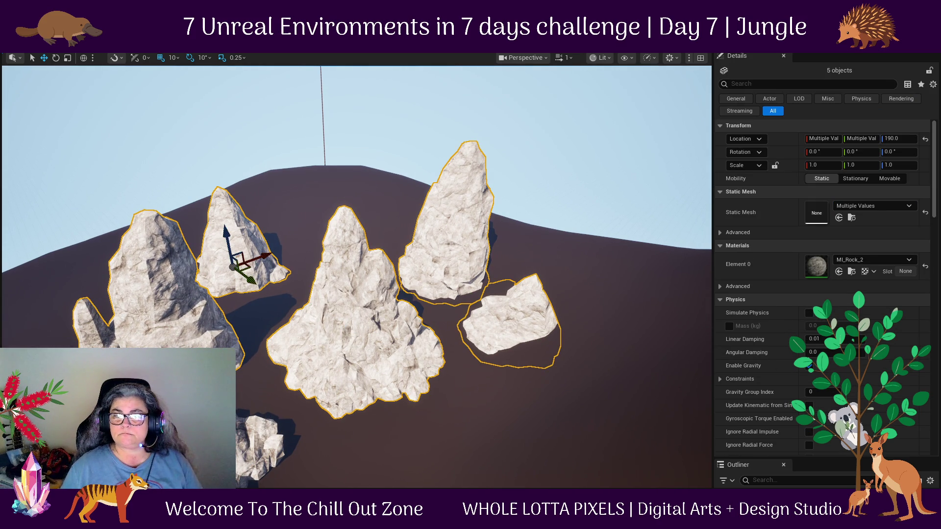
key(Delete)
click(369, 334)
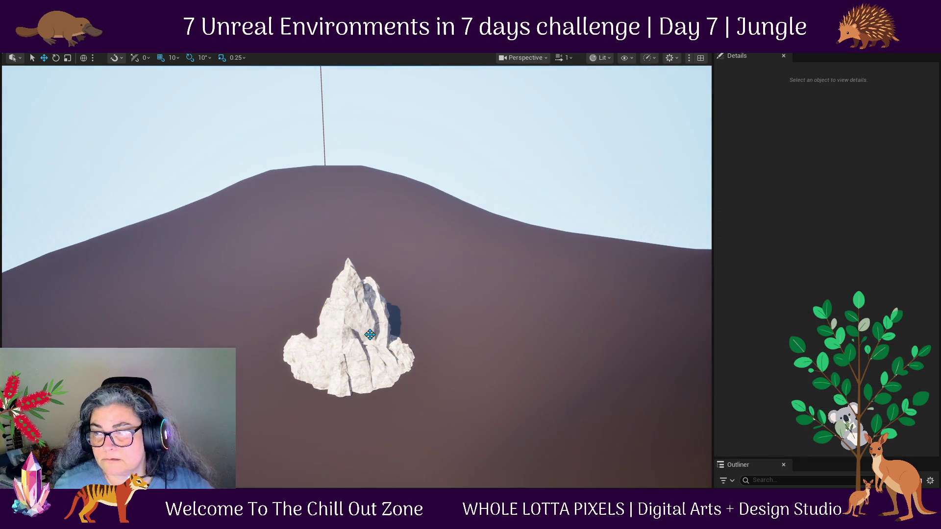
key(Delete)
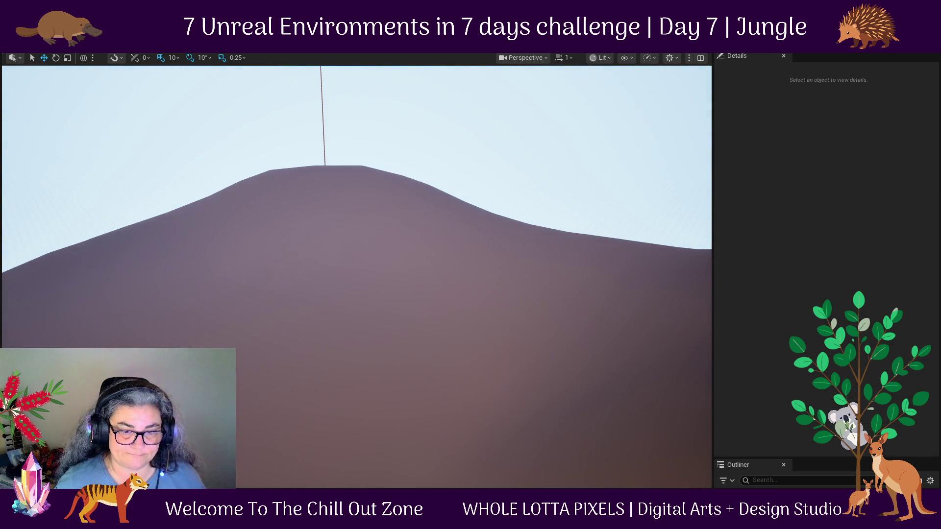
key(ctrl+space)
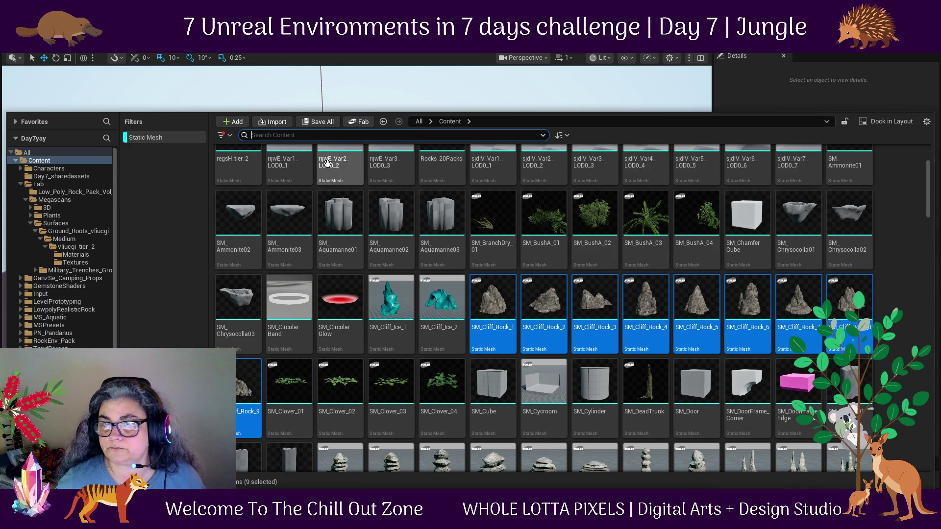
Search 'rock' in the Content Browser and drag SM_Rock_1 from RockEnv_Pack onto the hillside.
text(ro)
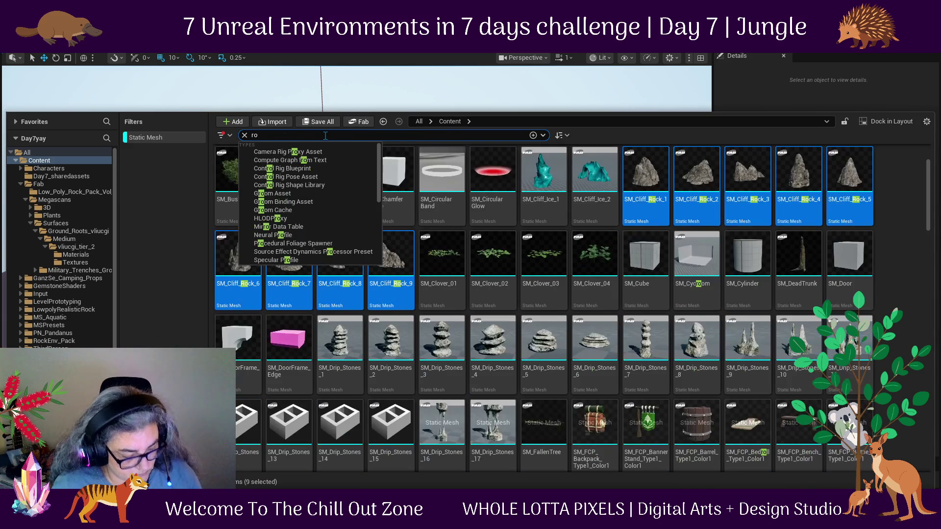
text(ck)
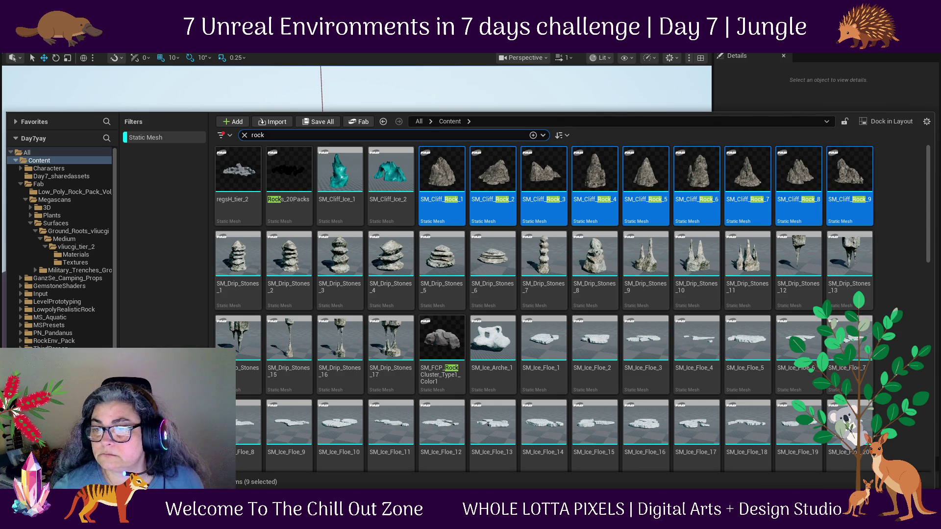
scroll(544, 274, down, 3)
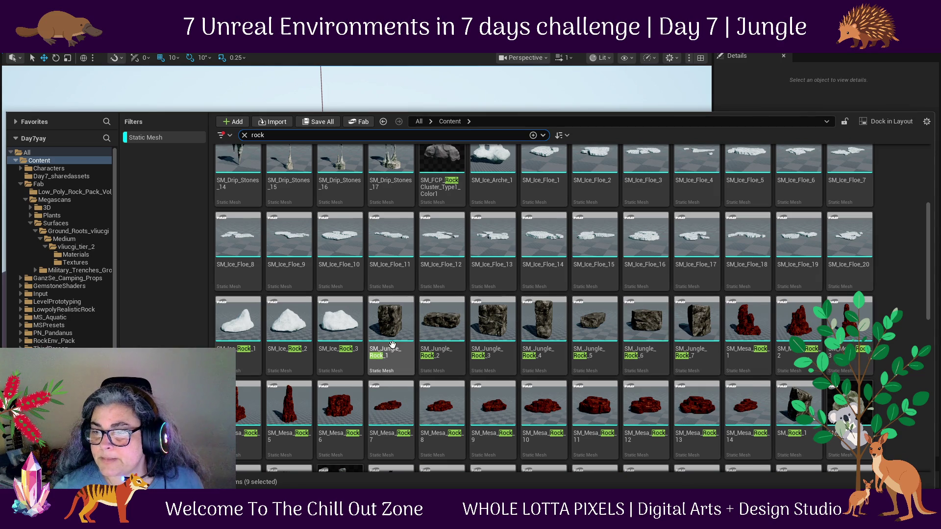
mouse_move(397, 341)
scroll(397, 341, down, 2)
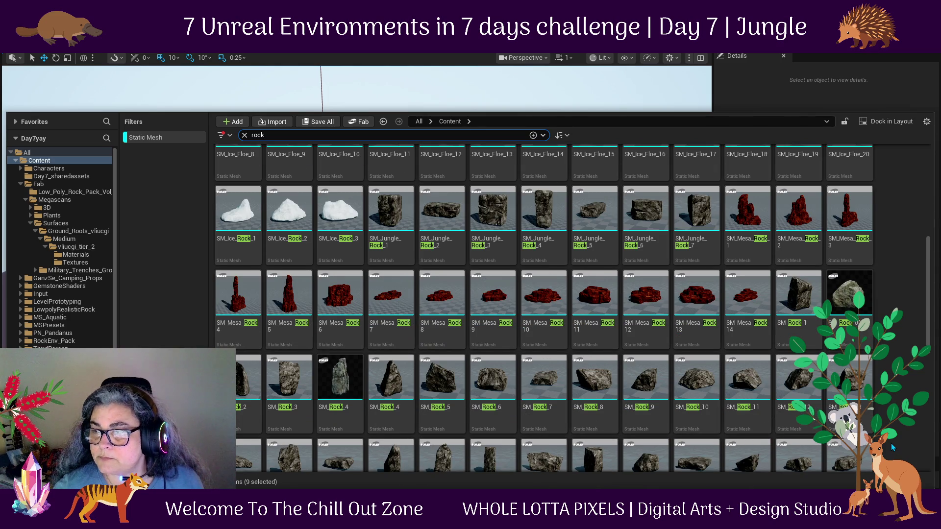
scroll(892, 447, down, 2)
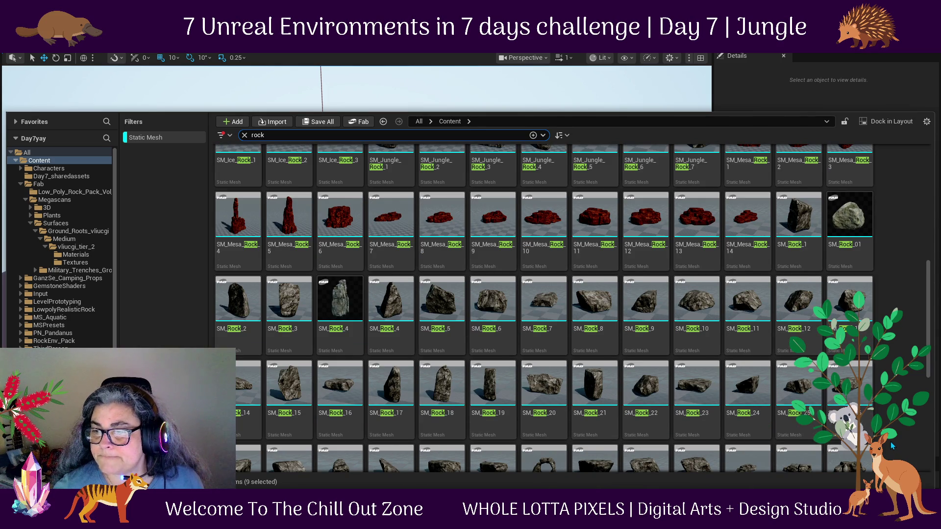
click(814, 223)
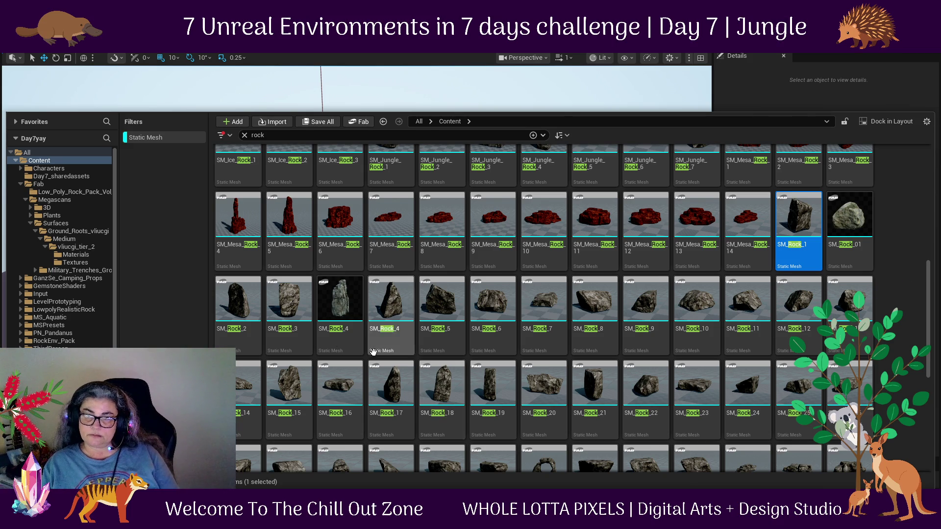
mouse_move(309, 357)
scroll(490, 373, down, 3)
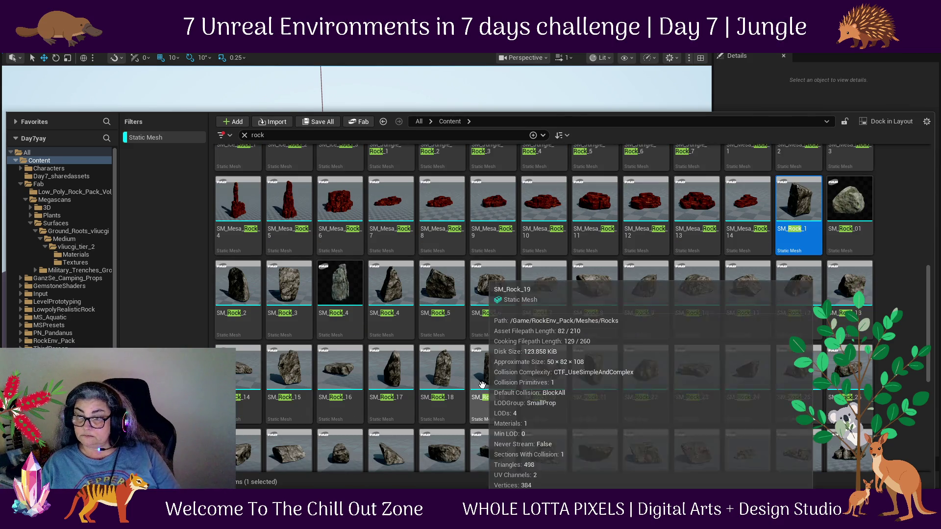
scroll(501, 377, down, 2)
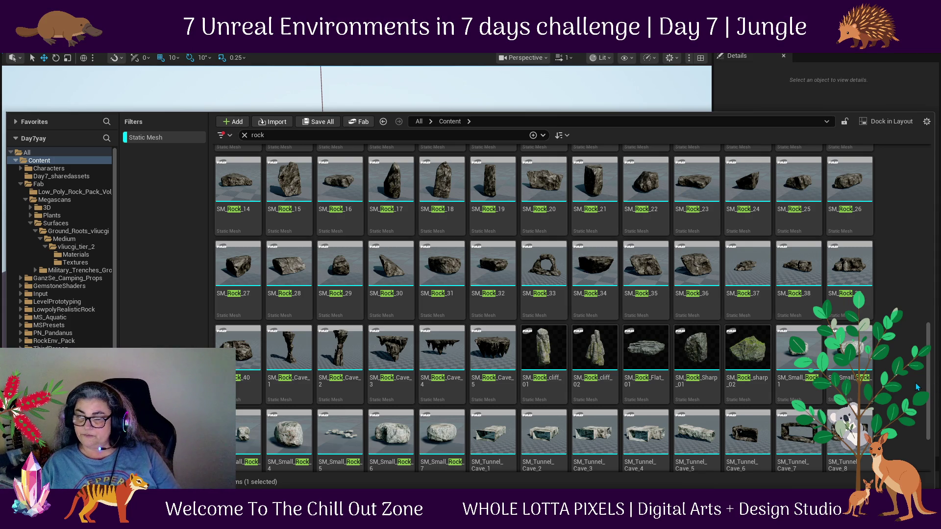
scroll(663, 359, up, 4)
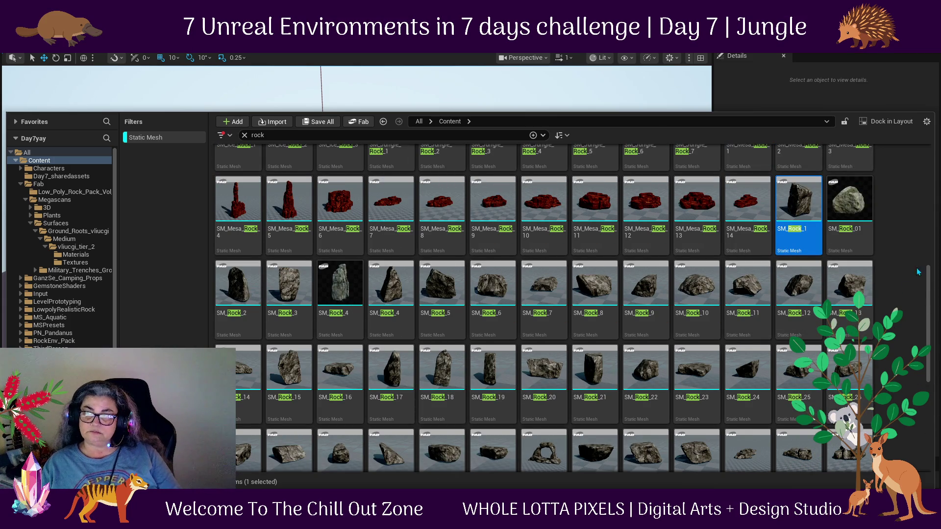
mouse_move(803, 202)
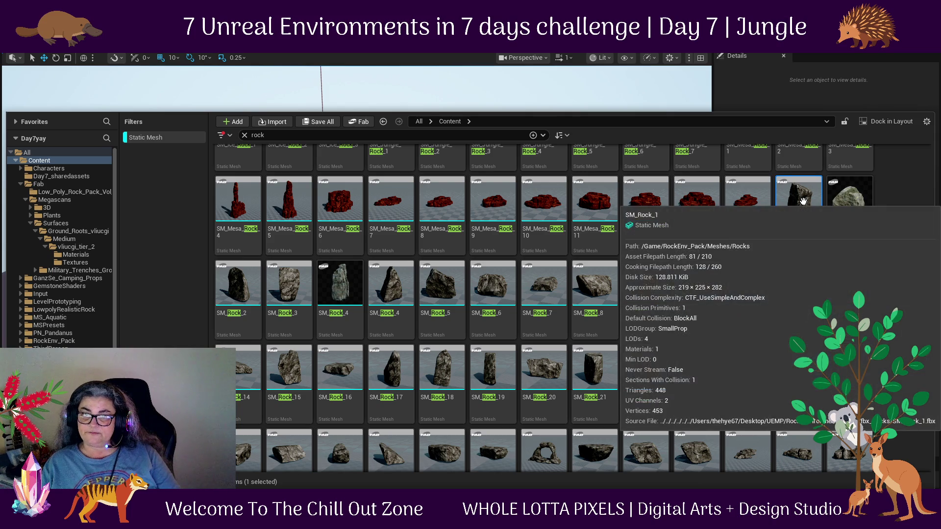
mouse_move(802, 202)
mouse_down()
mouse_move(764, 245)
mouse_move(452, 350)
mouse_move(211, 319)
mouse_move(356, 314)
mouse_move(272, 380)
mouse_up()
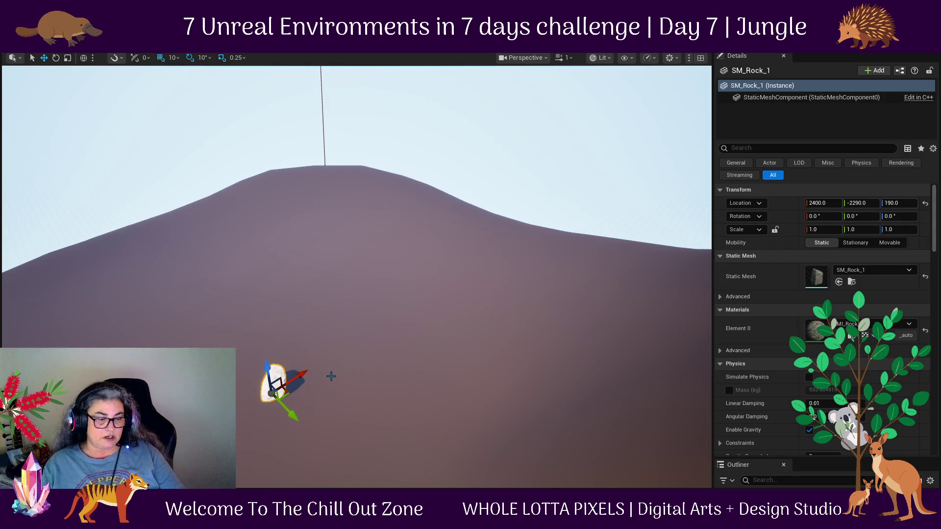
Focus and orbit on the placed rock, then open its MI_Rock_2 material instance.
key(f)
drag(494, 377, 478, 414)
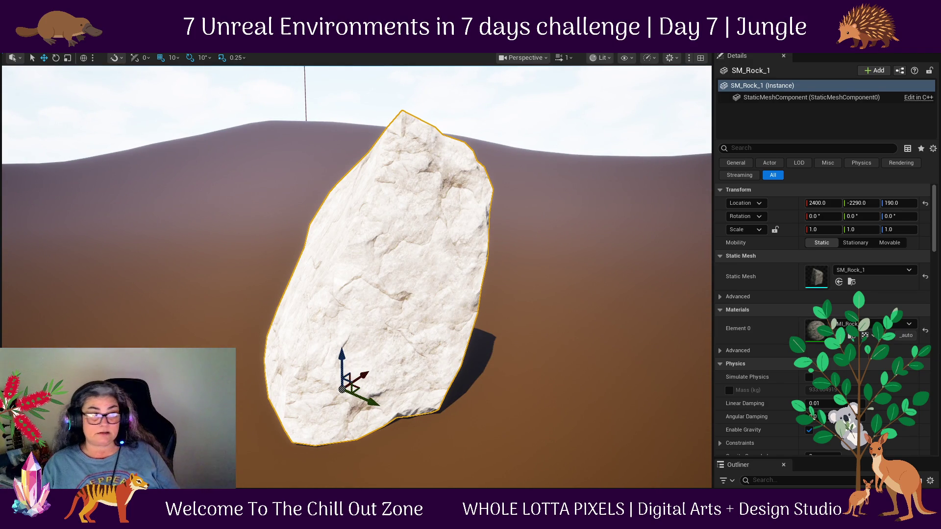
double_click(816, 330)
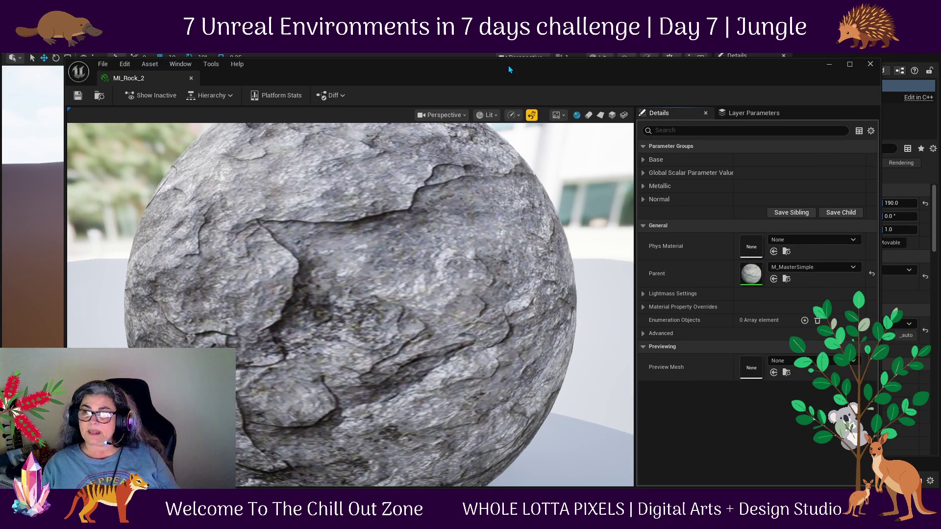
In parent M_MasterSimple, darken Texture Tint from white to grey 474747FF (Value about 0.062).
double_click(749, 273)
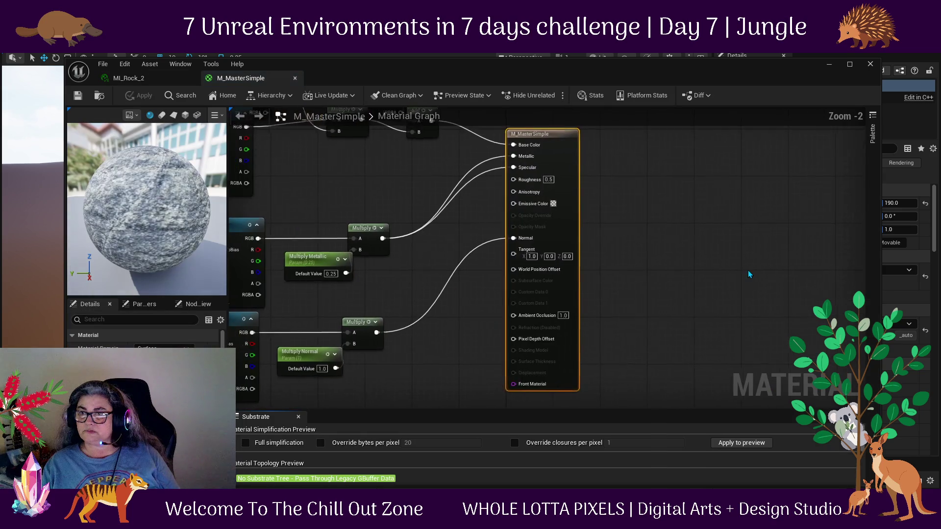
mouse_move(672, 206)
mouse_down()
mouse_move(758, 275)
mouse_move(772, 297)
mouse_up()
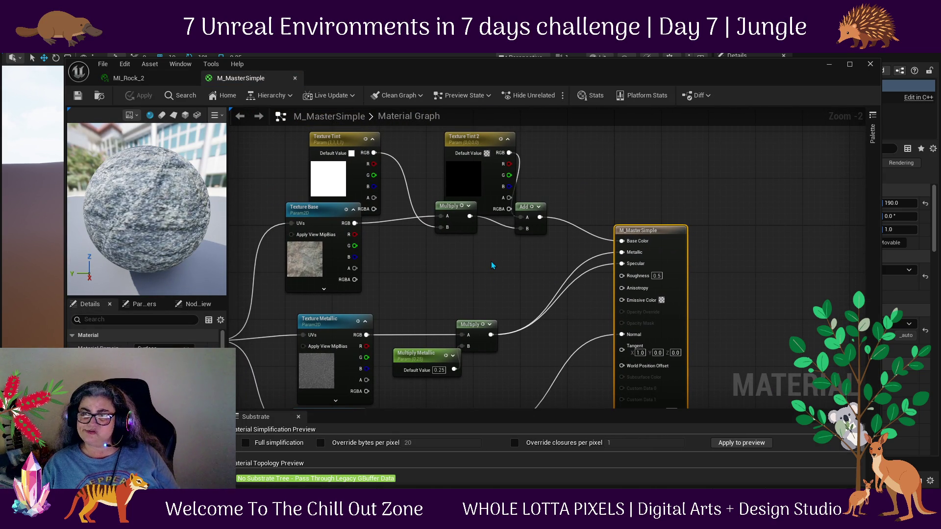
drag(492, 265, 602, 255)
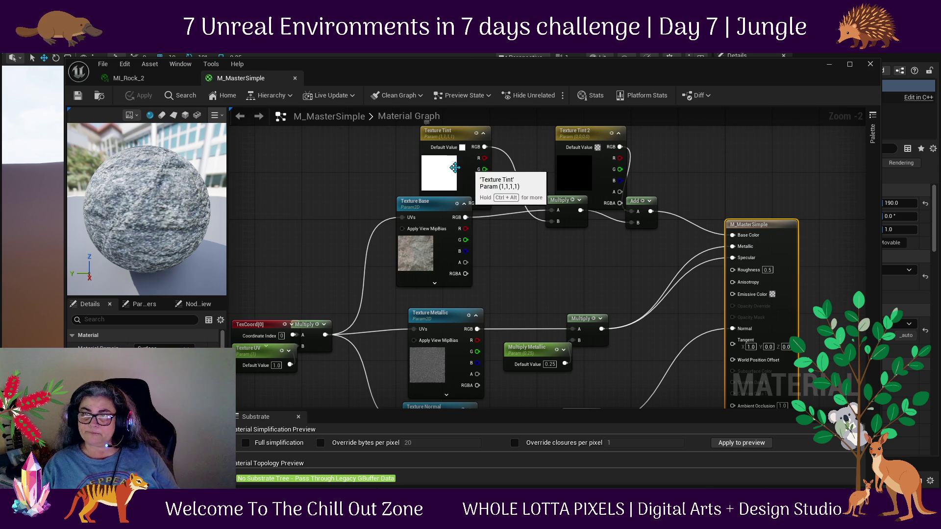
click(435, 168)
double_click(435, 167)
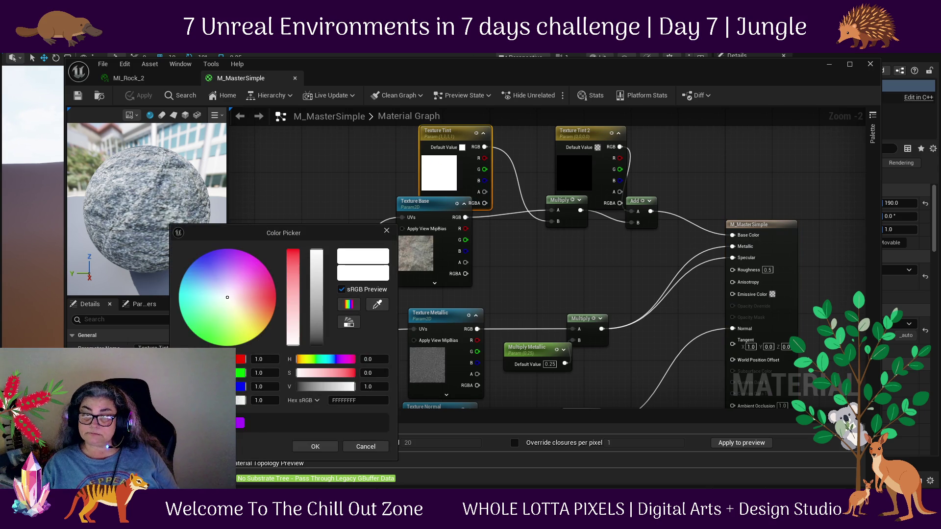
drag(321, 319, 317, 337)
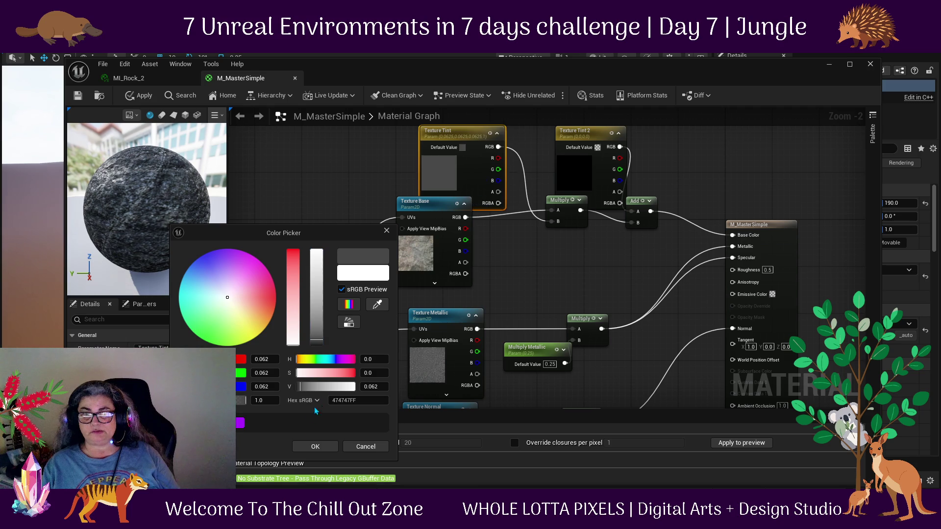
click(315, 447)
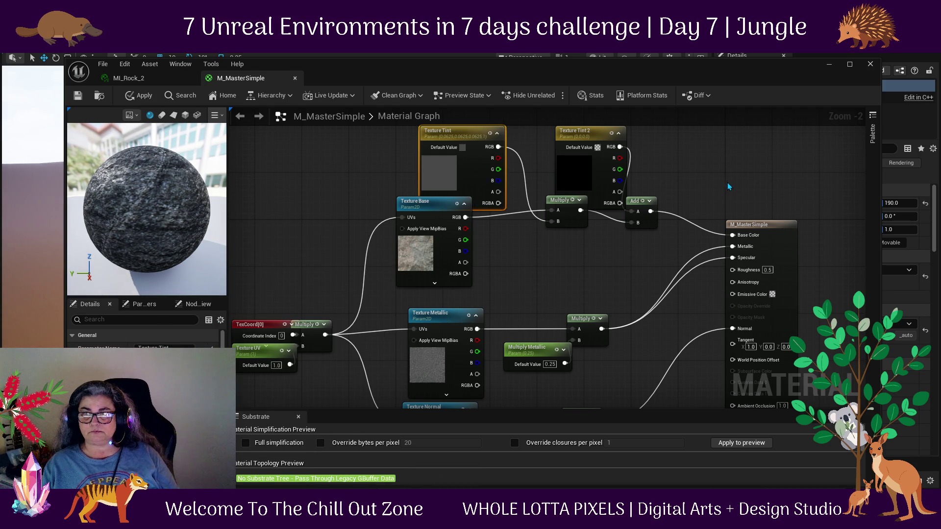
Edit Texture Tint 2's colour, trying full saturation and a near-black red.
double_click(573, 179)
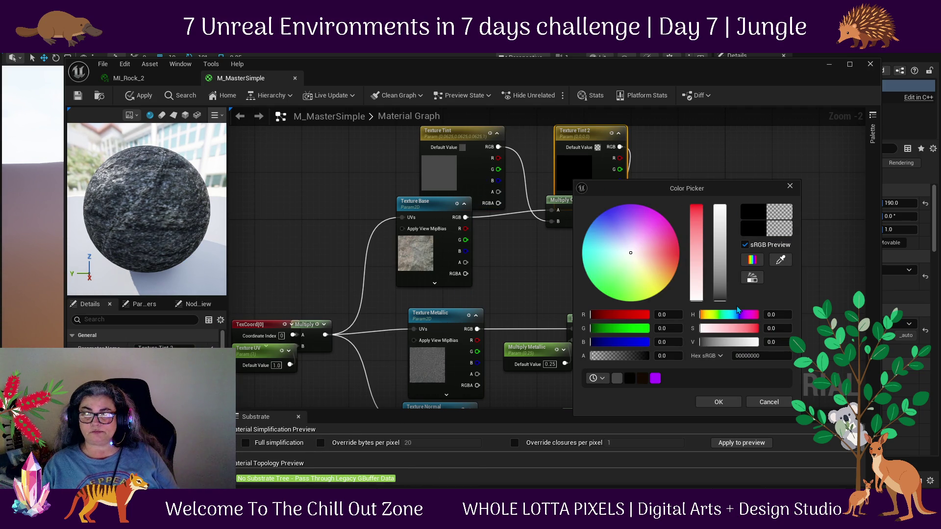
drag(701, 332, 769, 329)
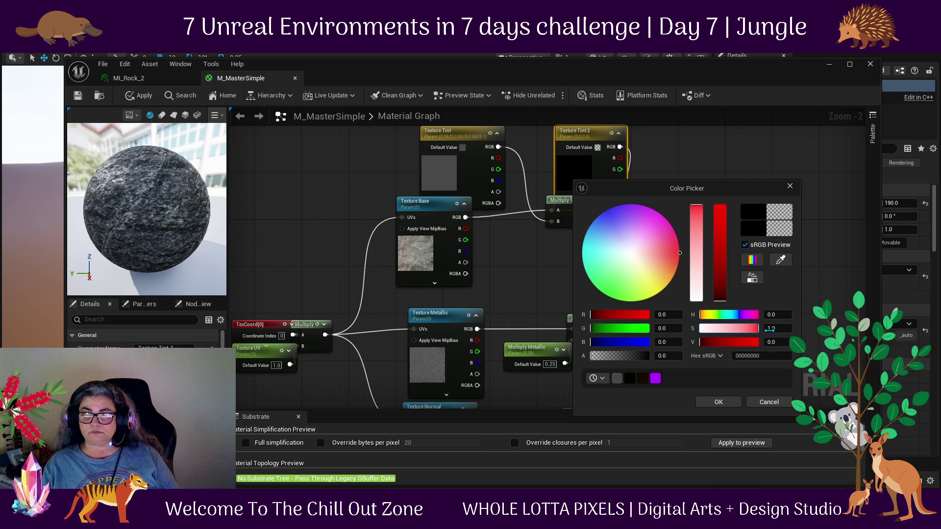
mouse_move(766, 332)
mouse_down()
mouse_move(736, 331)
mouse_move(758, 333)
mouse_up()
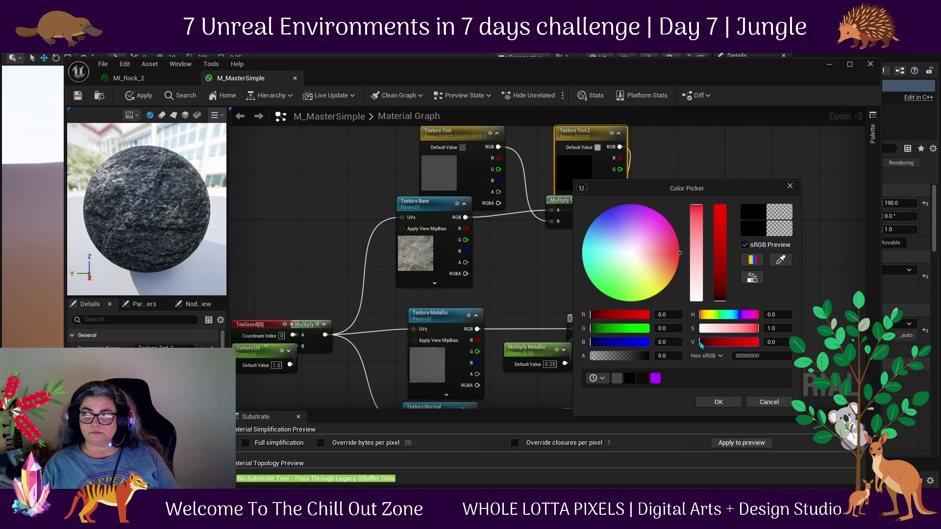
drag(701, 342, 704, 342)
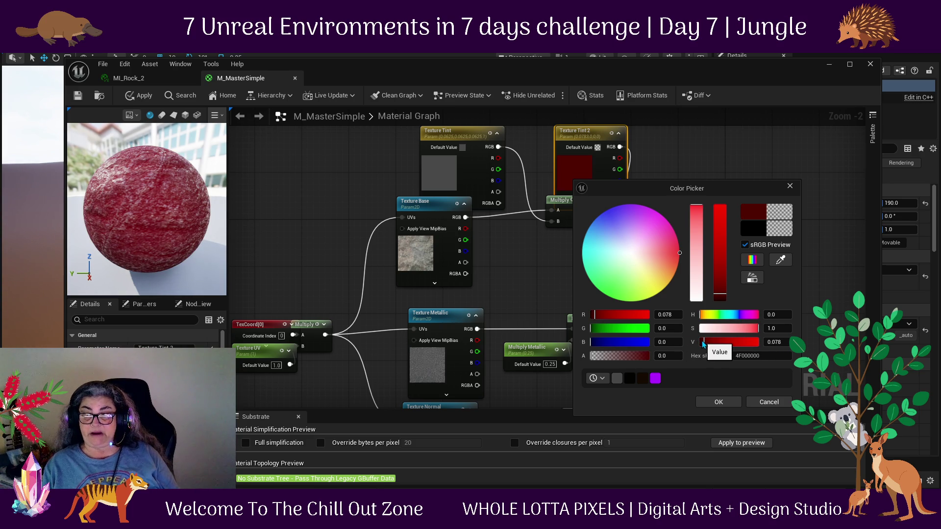
drag(595, 315, 592, 317)
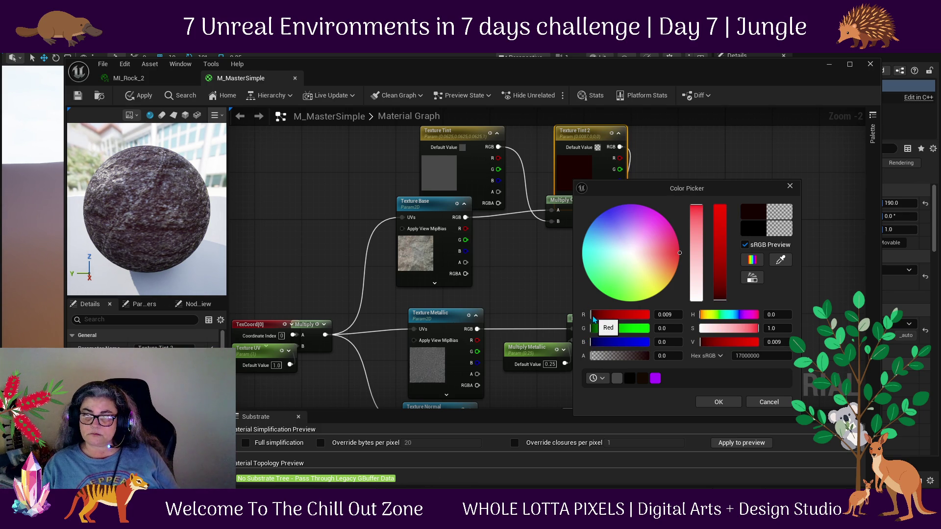
Rework Texture Tint 2 into dark teal 081714FF, confirm it, and save the master material.
click(593, 317)
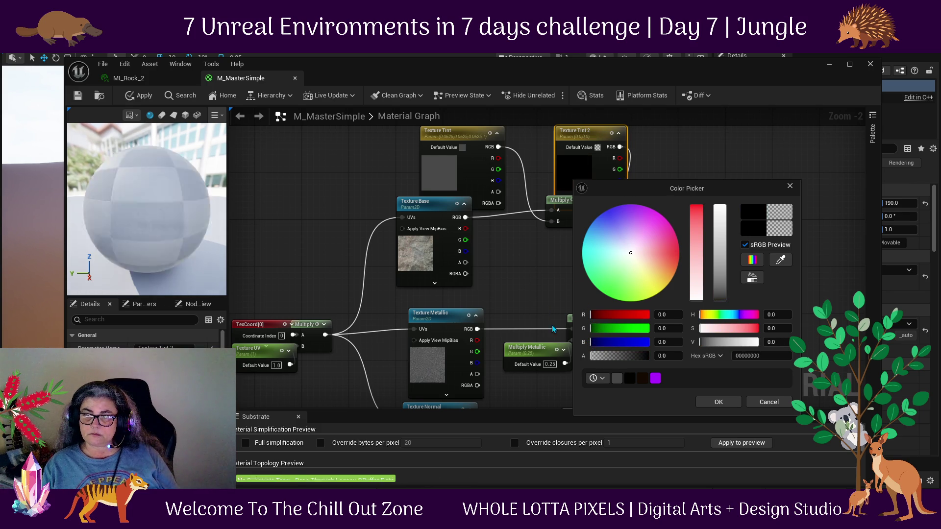
click(593, 342)
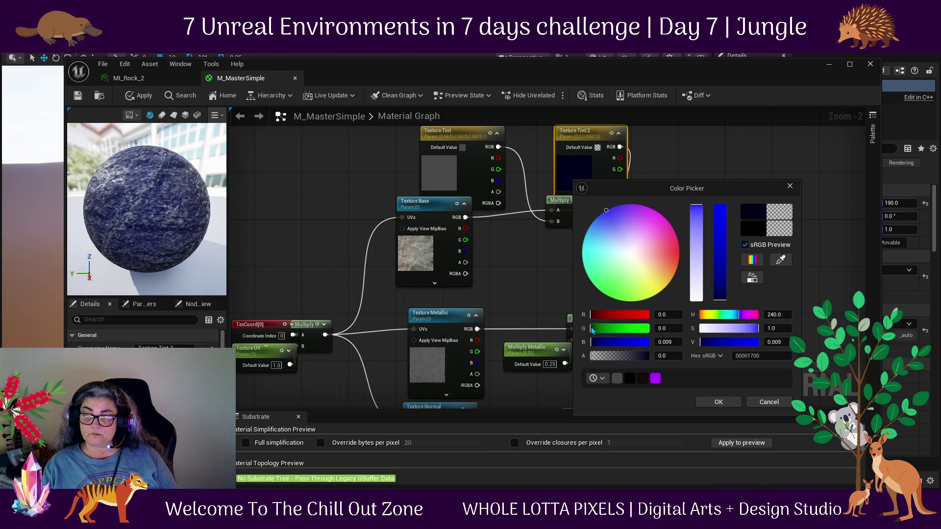
click(593, 327)
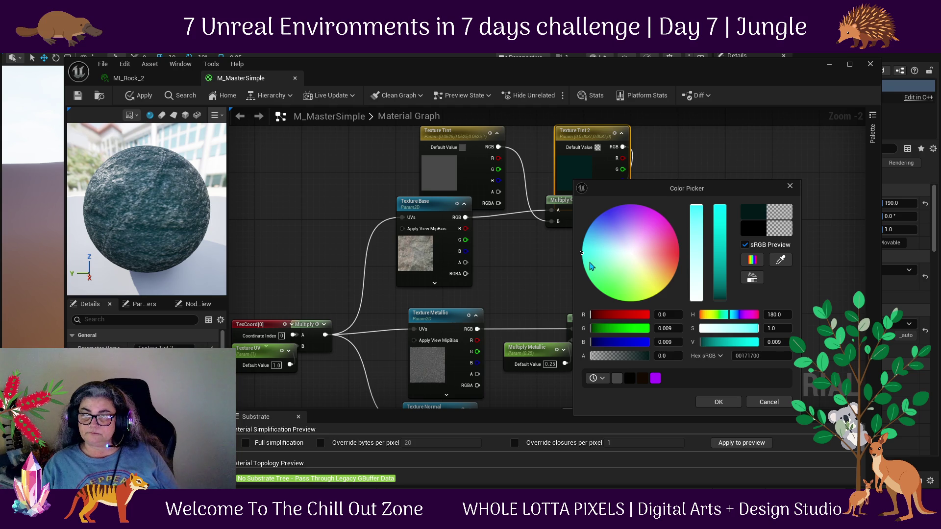
drag(590, 264, 585, 271)
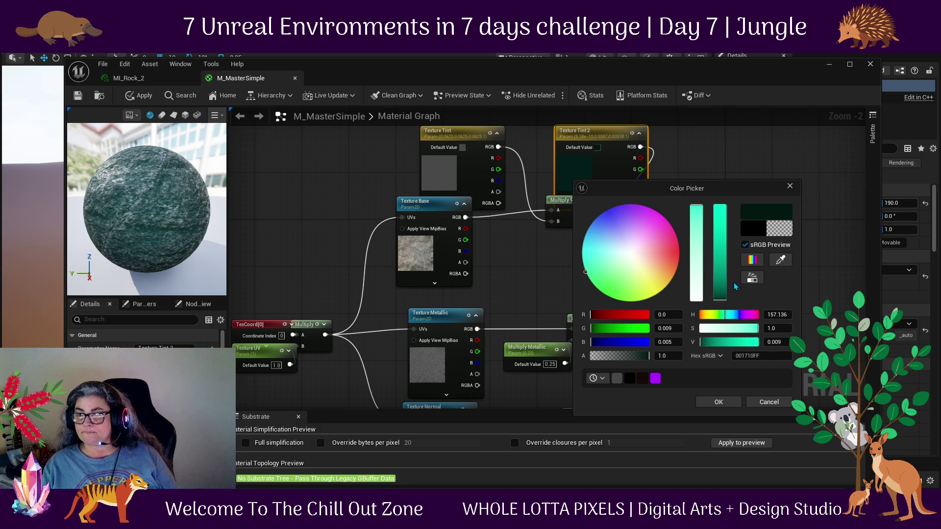
click(728, 329)
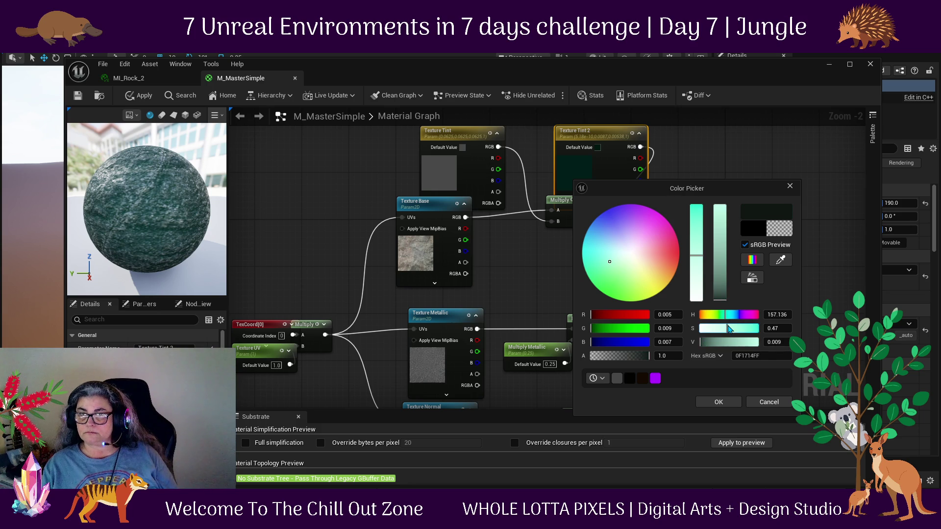
drag(728, 329, 738, 328)
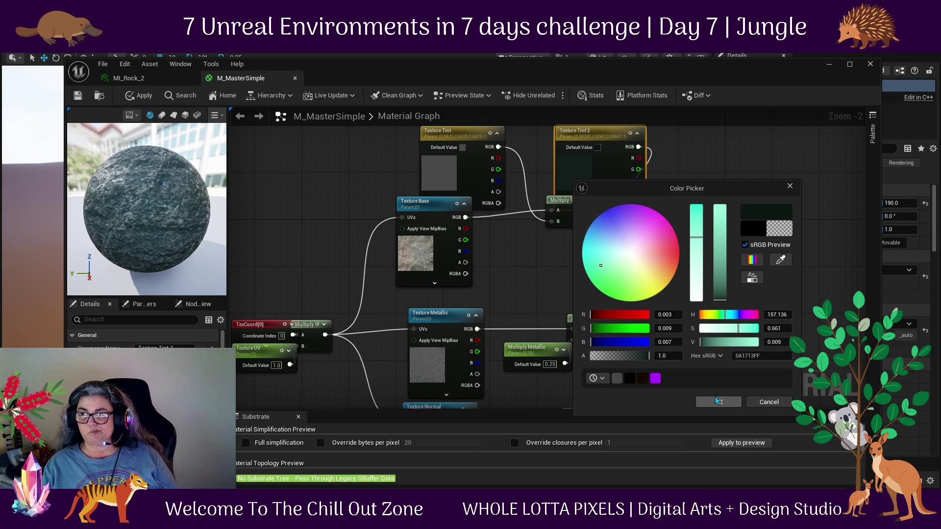
drag(599, 273, 594, 257)
click(727, 401)
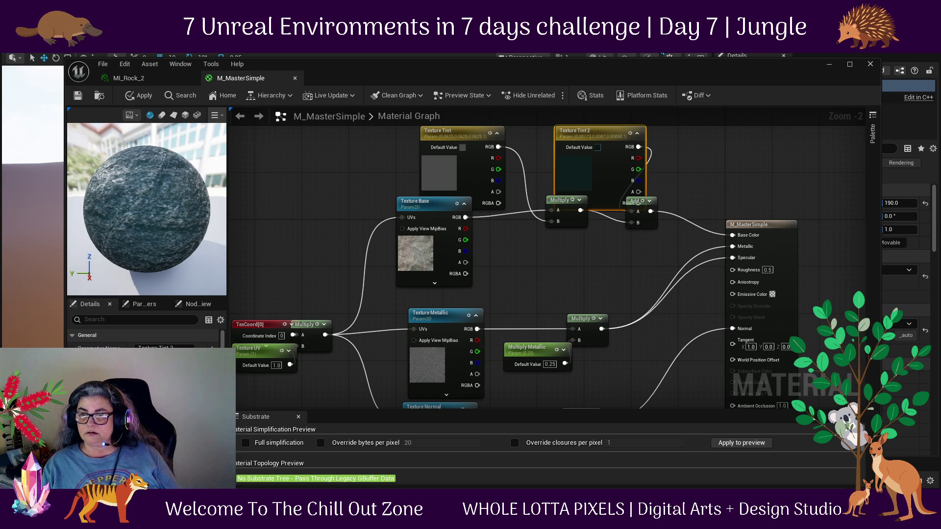
click(77, 95)
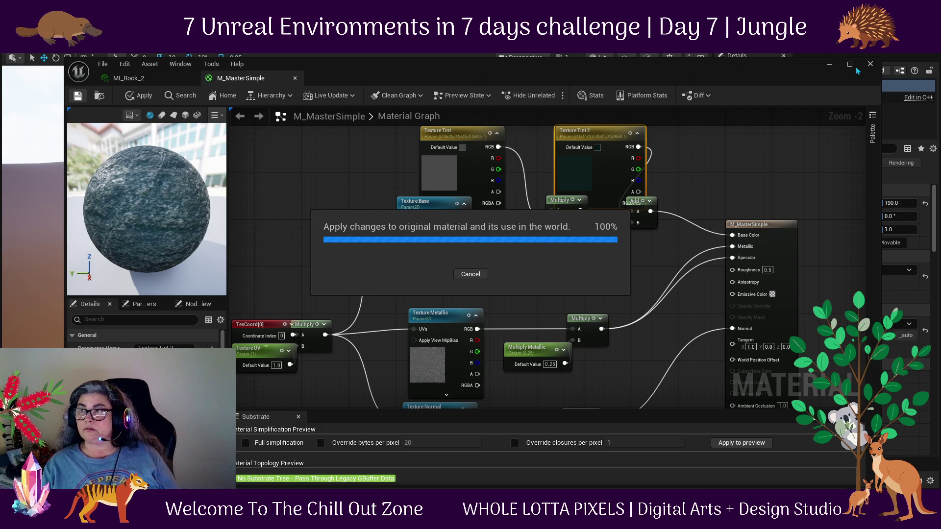
Return to the level, inspect SM_Rock_1, undo the last colour change, and reopen MI_Rock_2.
click(870, 64)
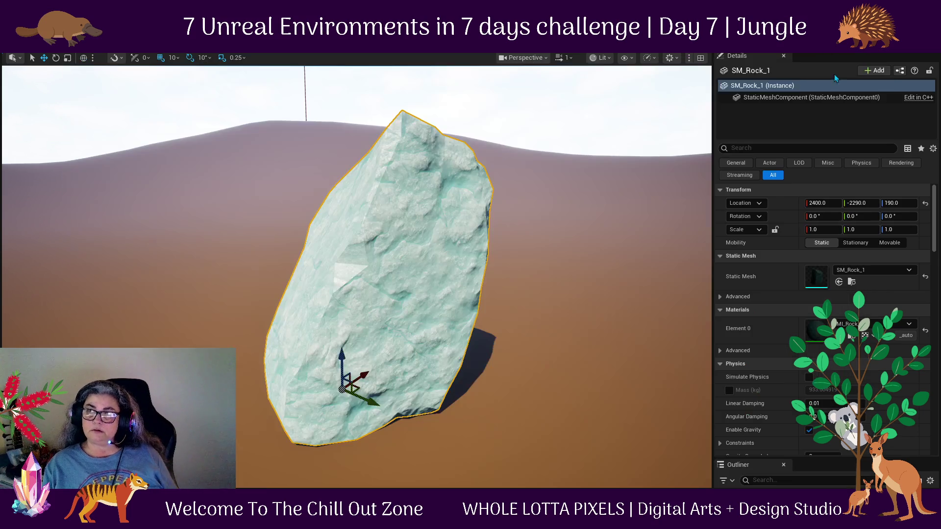
scroll(431, 235, down, 2)
scroll(421, 247, up, 5)
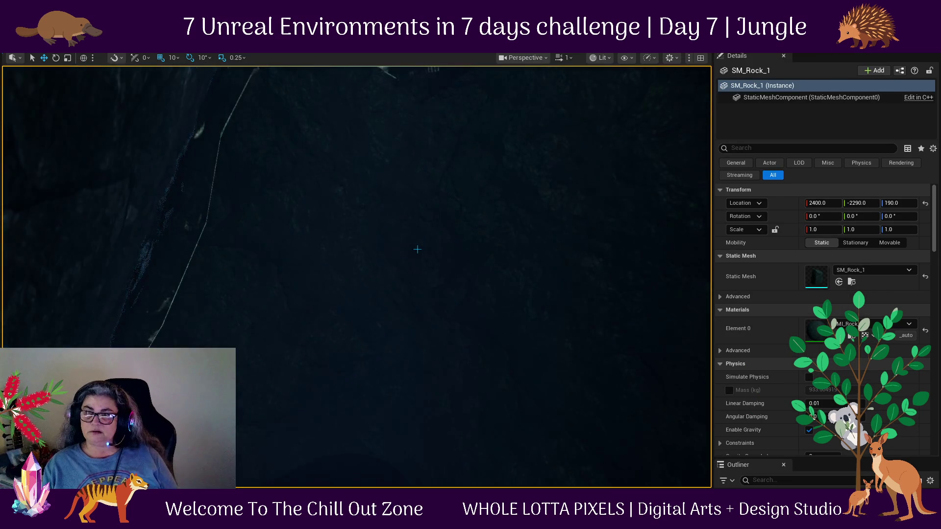
drag(419, 251, 374, 261)
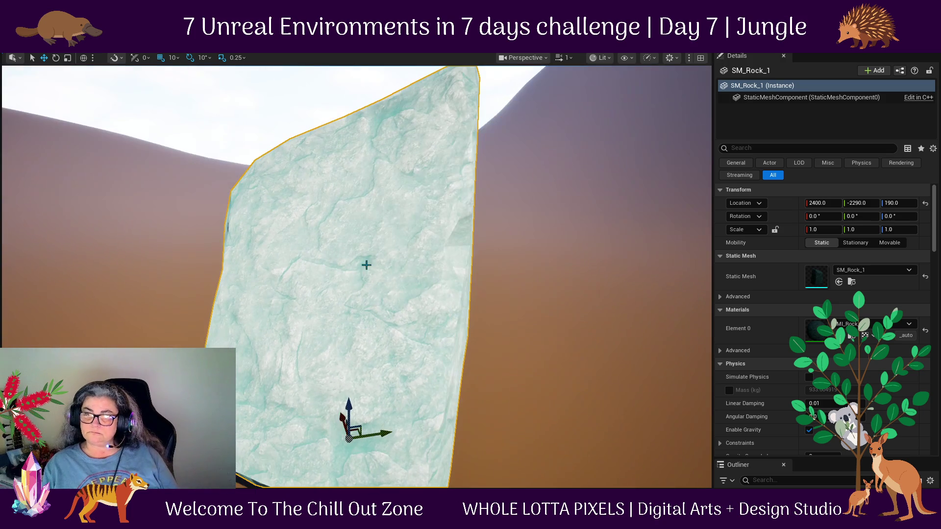
key(ctrl+z)
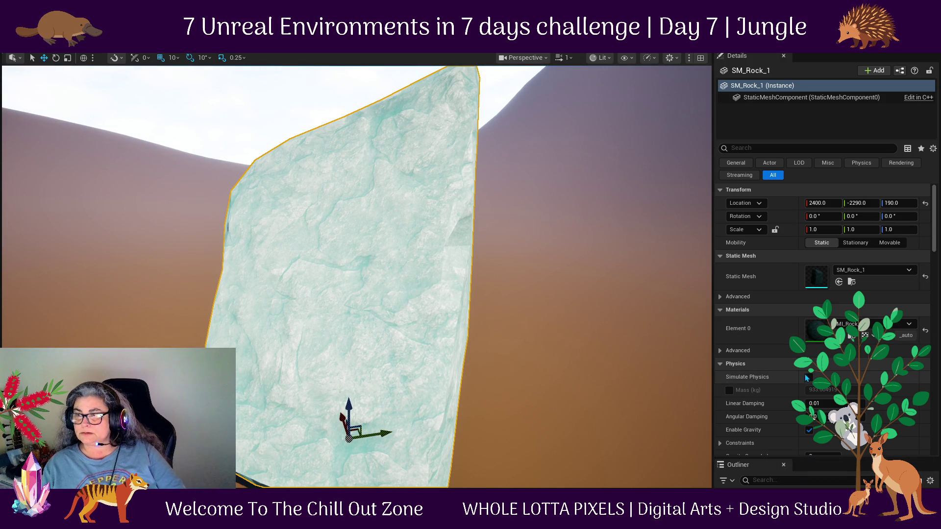
double_click(821, 337)
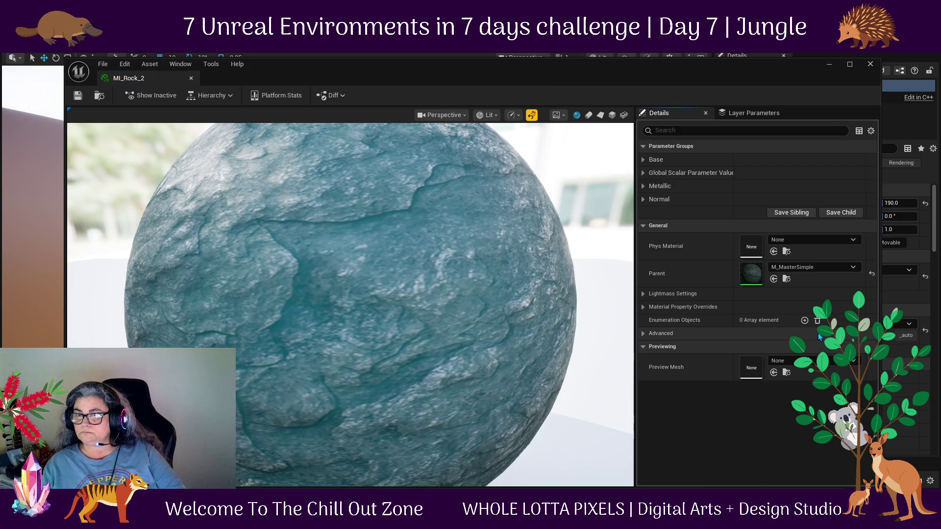
Open M_MasterSimple and make Texture Tint a darker grey.
double_click(750, 273)
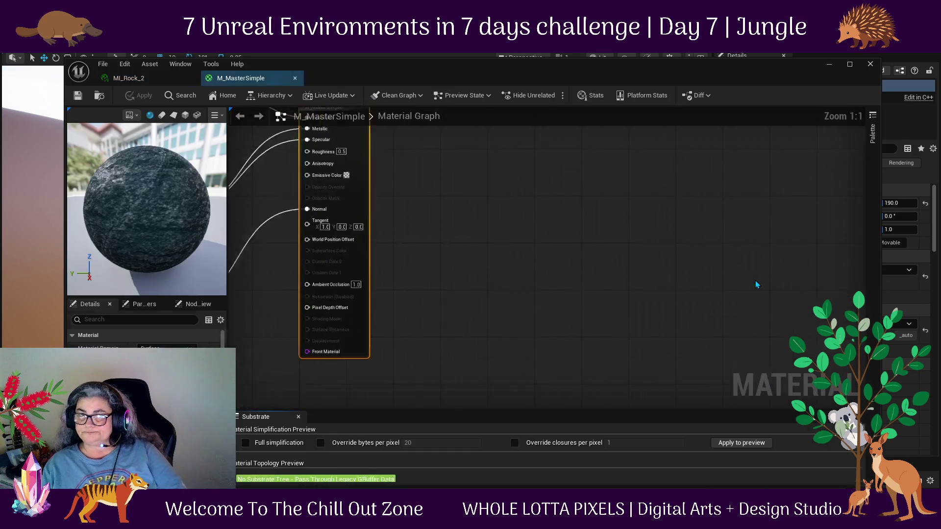
mouse_move(477, 286)
mouse_down()
mouse_move(631, 390)
mouse_move(596, 400)
mouse_up()
click(386, 249)
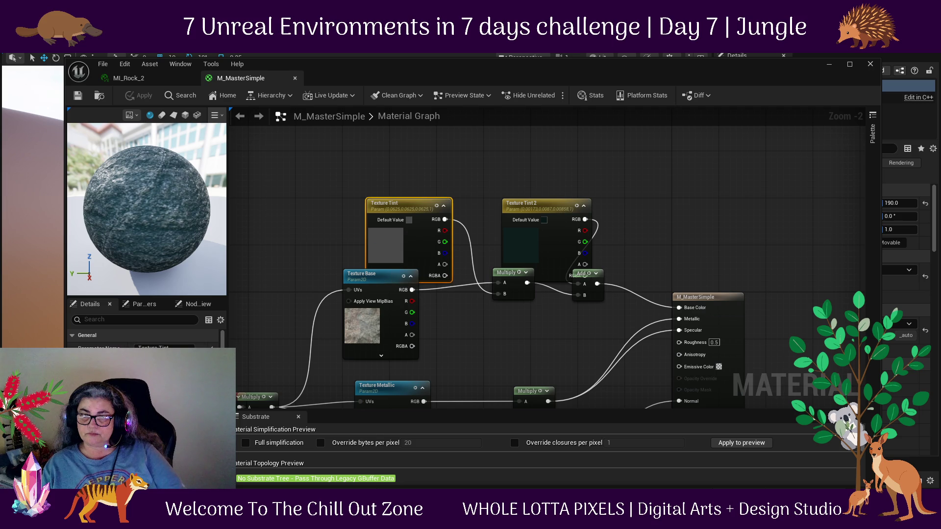
click(150, 363)
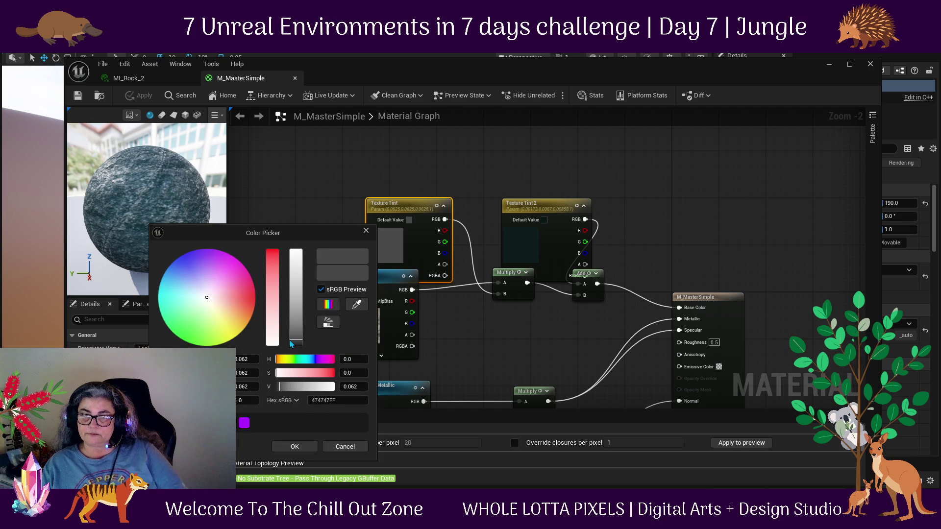
drag(293, 342, 295, 343)
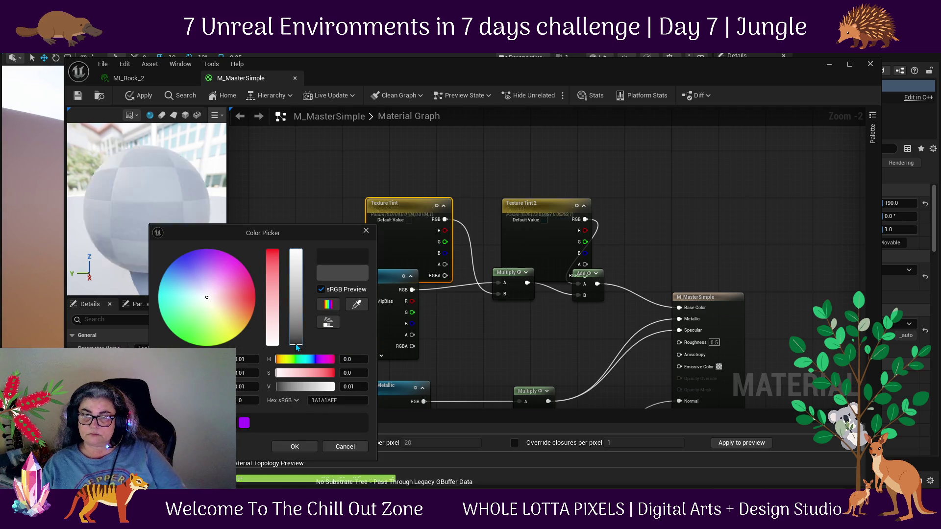
click(309, 449)
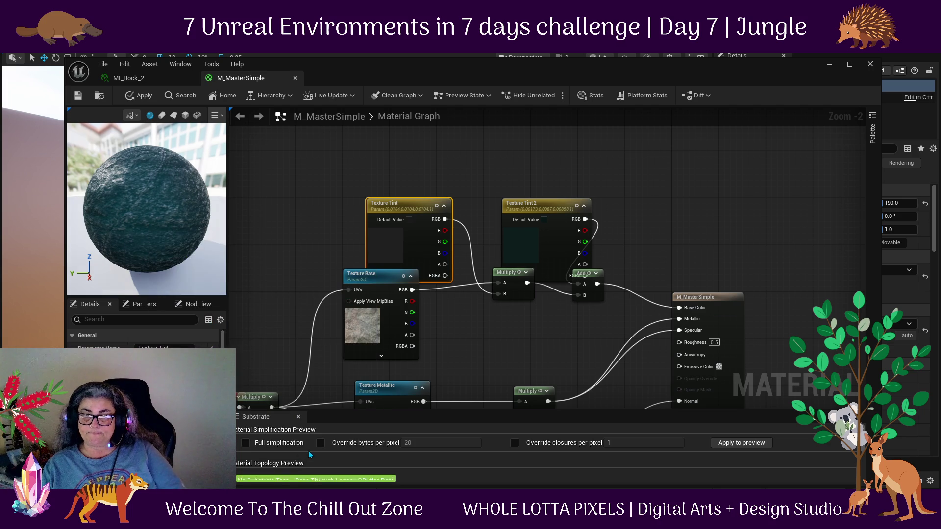
Set Texture Tint 2 to a near-black saturated blue 001017FF with Value 0.005.
click(526, 234)
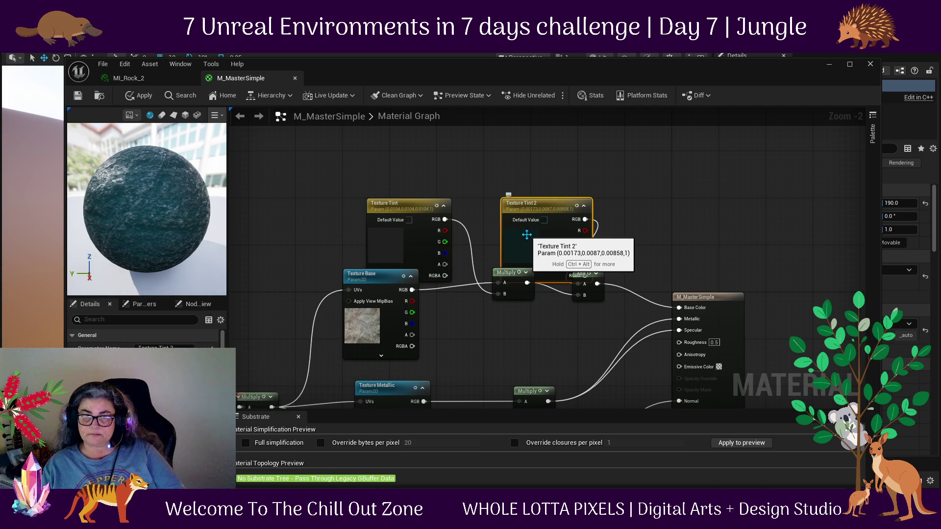
click(161, 360)
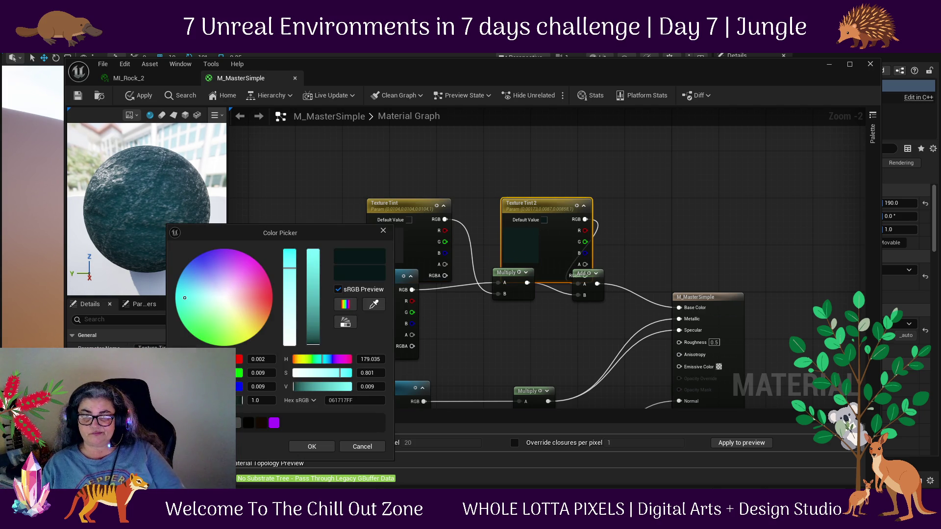
drag(193, 295, 180, 278)
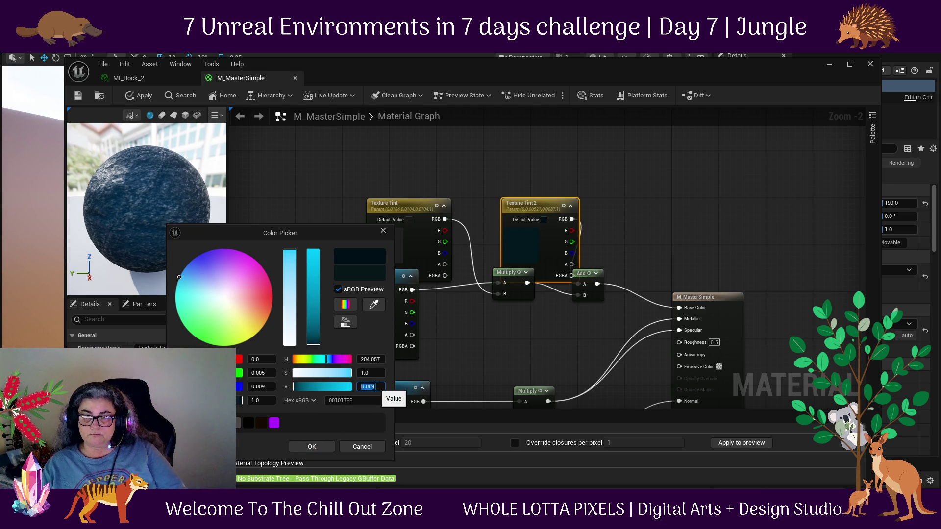
click(368, 387)
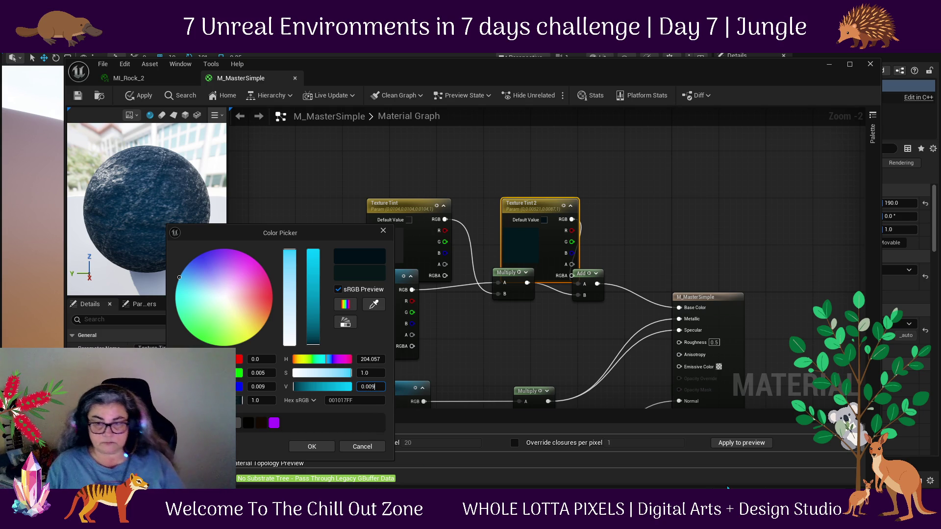
key(BackSpace)
text(5)
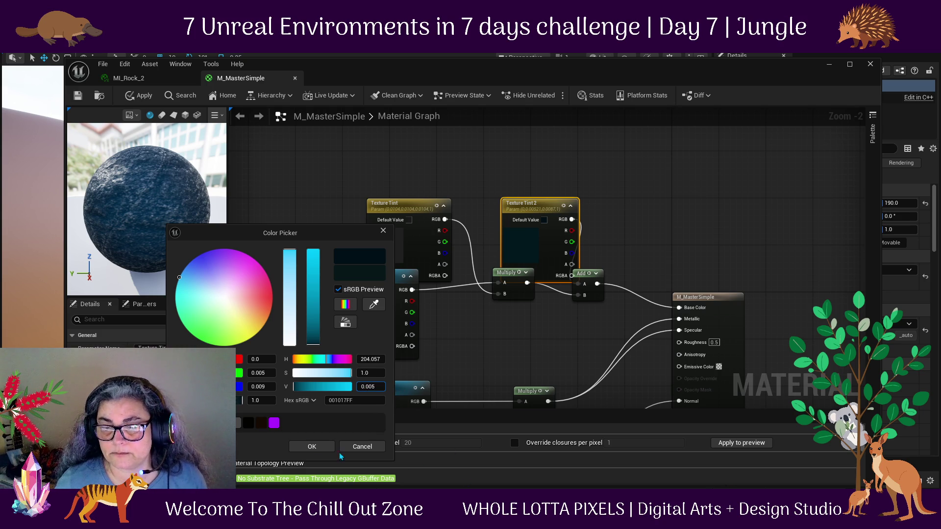
click(310, 443)
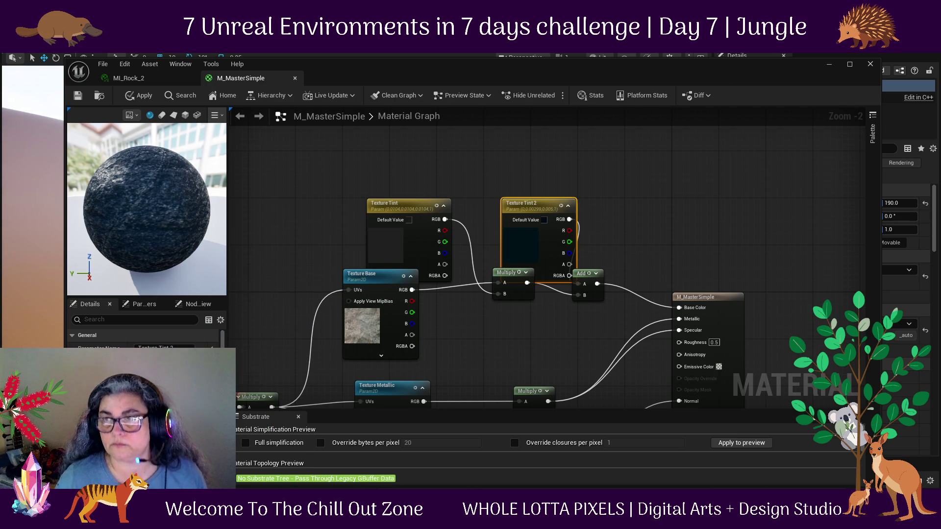
mouse_move(543, 59)
mouse_down()
mouse_move(844, 81)
mouse_move(898, 58)
mouse_move(862, 54)
mouse_move(915, 101)
mouse_move(500, 260)
mouse_move(548, 138)
mouse_move(530, 99)
mouse_up()
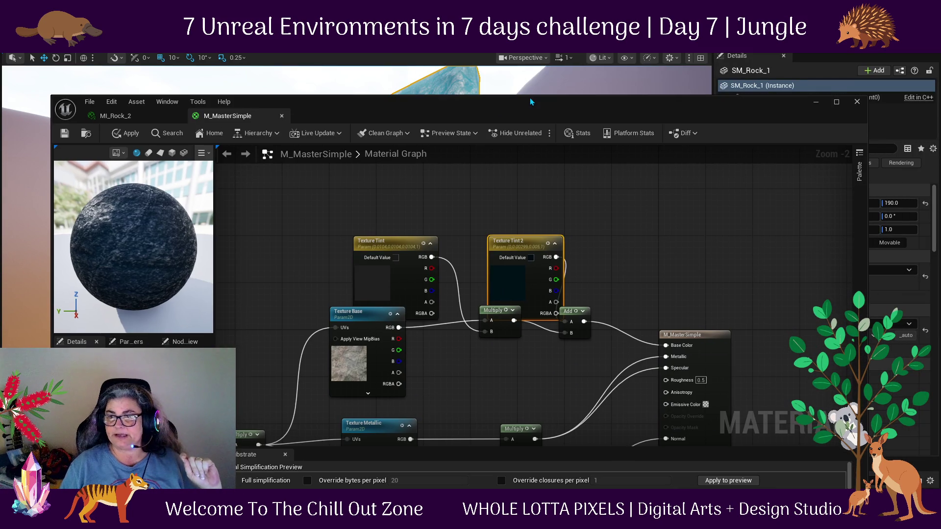
Open T_Rock_1_diffuseOriginal from the Content Drawer and scroll to its Adjustments settings.
key(ctrl+space)
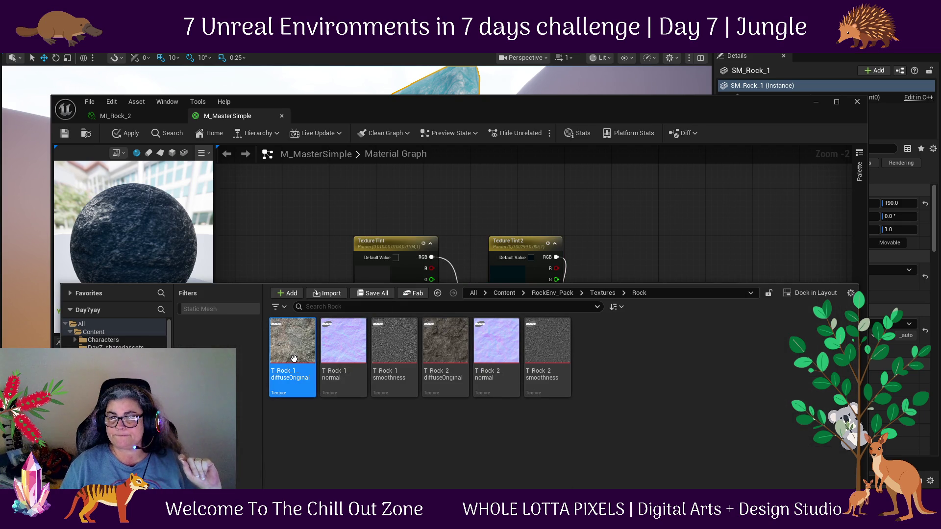
key(Return)
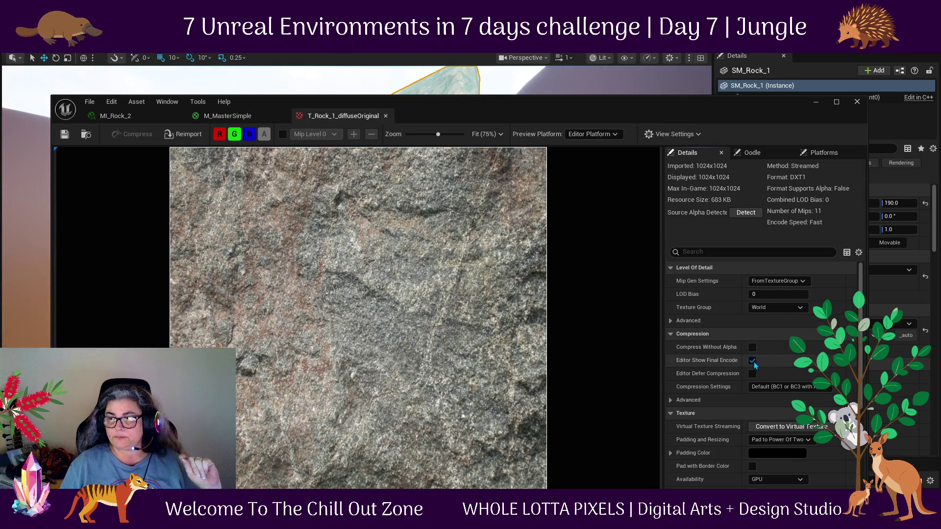
scroll(680, 441, down, 5)
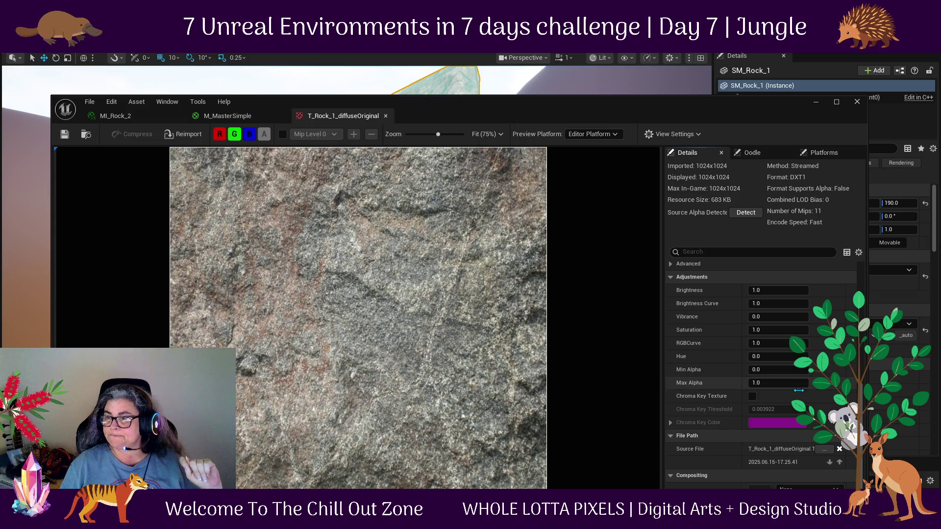
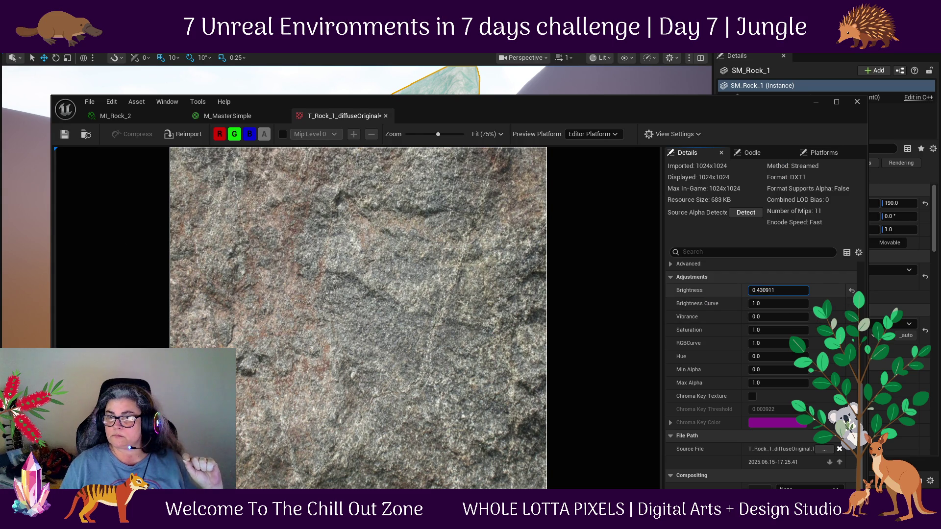
Set the rock diffuse texture's Adjustments Brightness to 0.1.
drag(779, 290, 762, 291)
click(764, 290)
text(0.1)
key(Return)
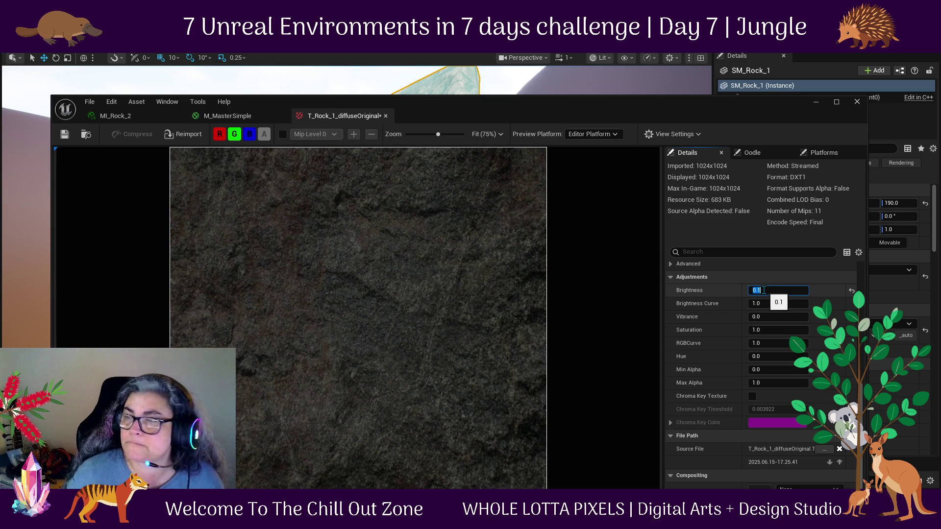
Save the edited rock texture and switch back to the M_MasterSimple material.
drag(740, 108, 719, 18)
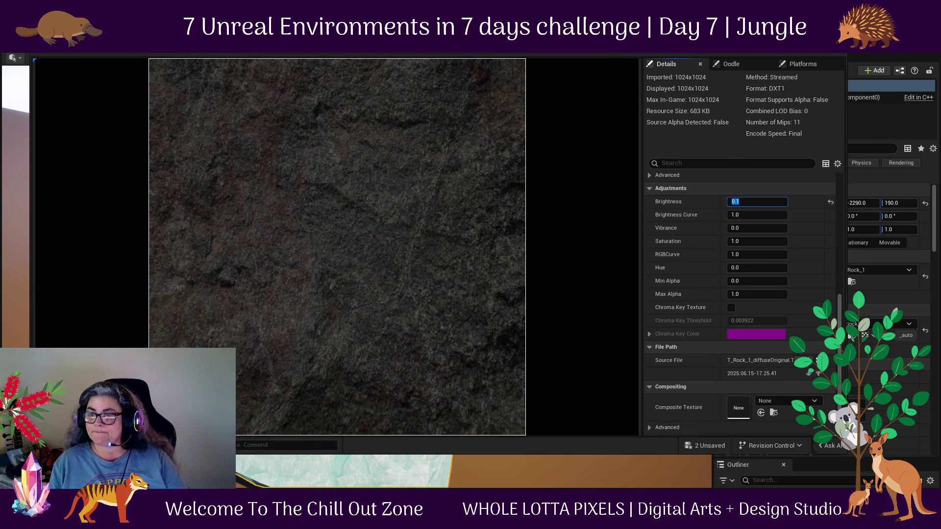
click(50, 55)
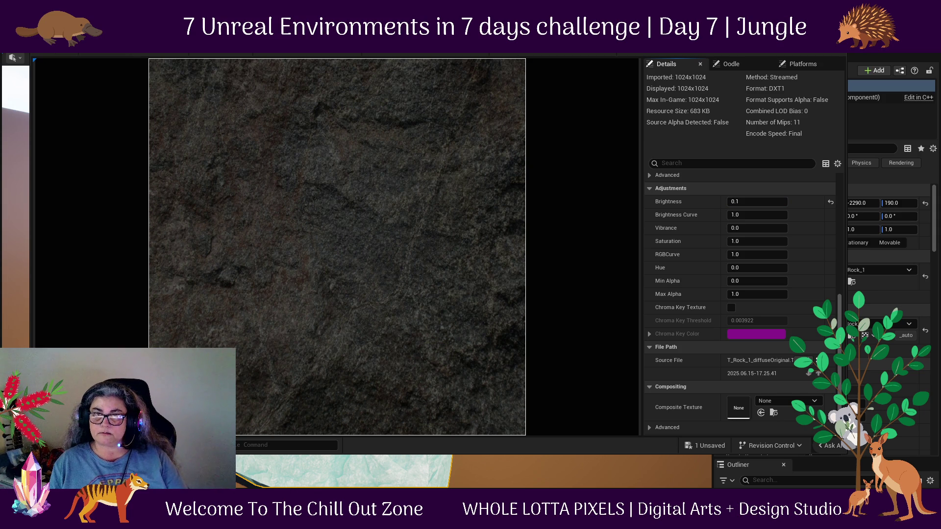
key(ctrl+w)
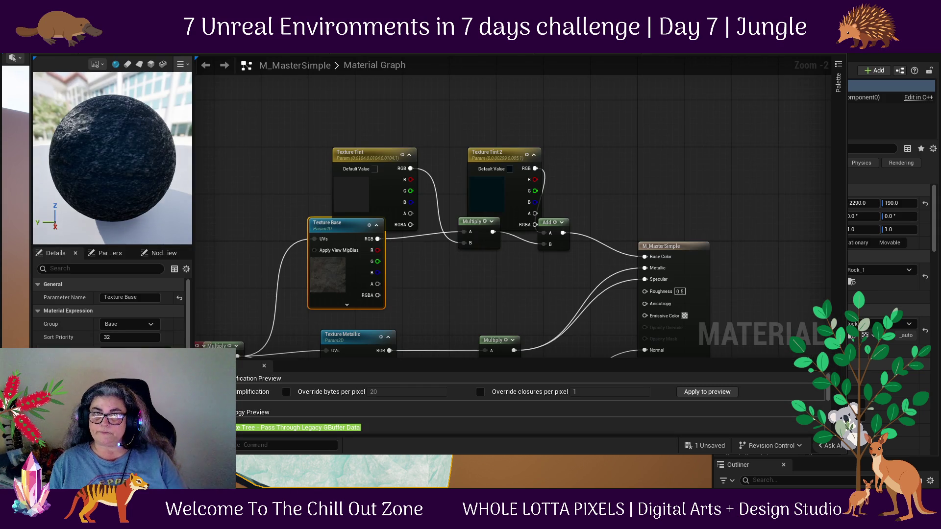
Close the material editors and confirm applying the changes to the rock in the world.
key(ctrl+w)
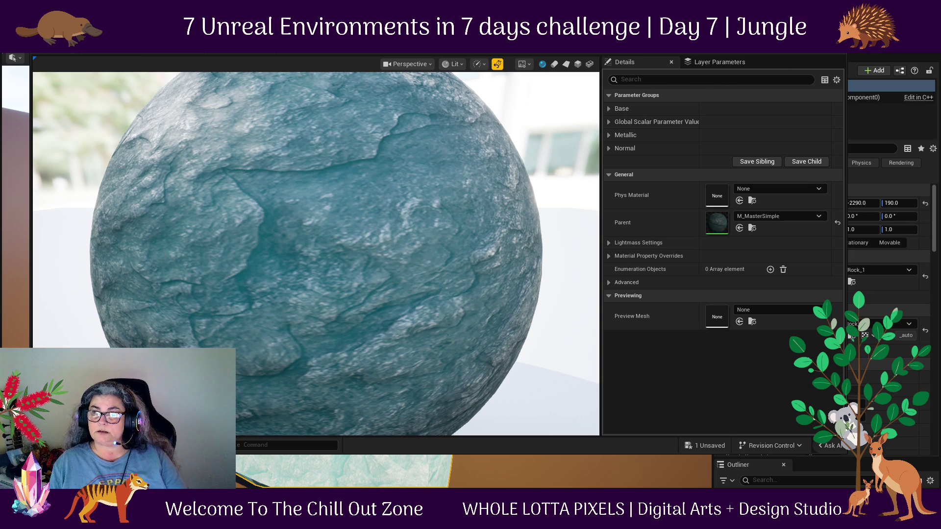
key(ctrl+w)
click(497, 279)
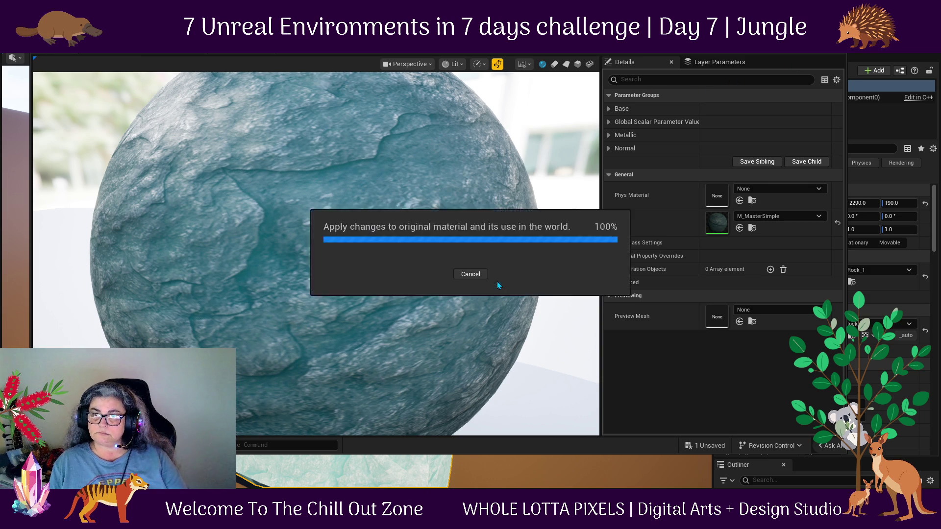
Inspect the rock, then open its Element 0 material instance and parent M_MasterSimple.
scroll(452, 283, down, 5)
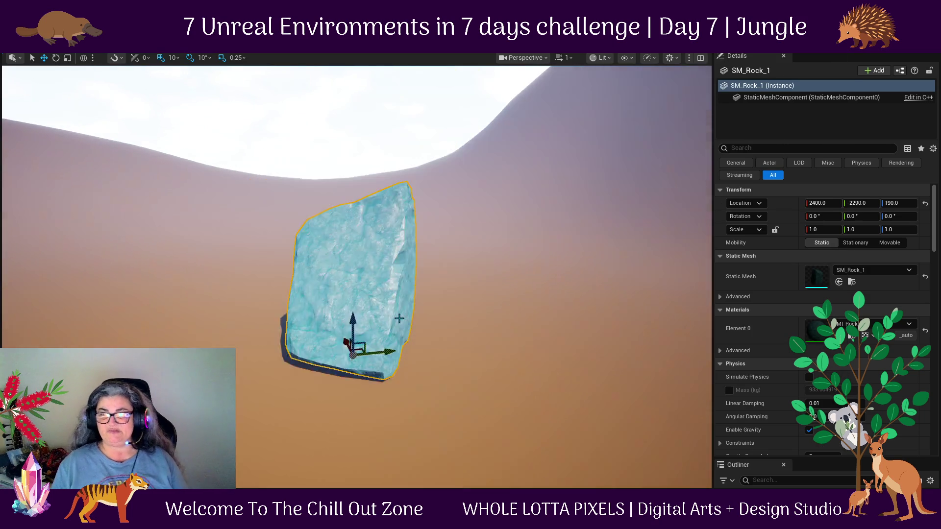
drag(397, 321, 428, 355)
scroll(428, 354, up, 8)
scroll(443, 343, down, 2)
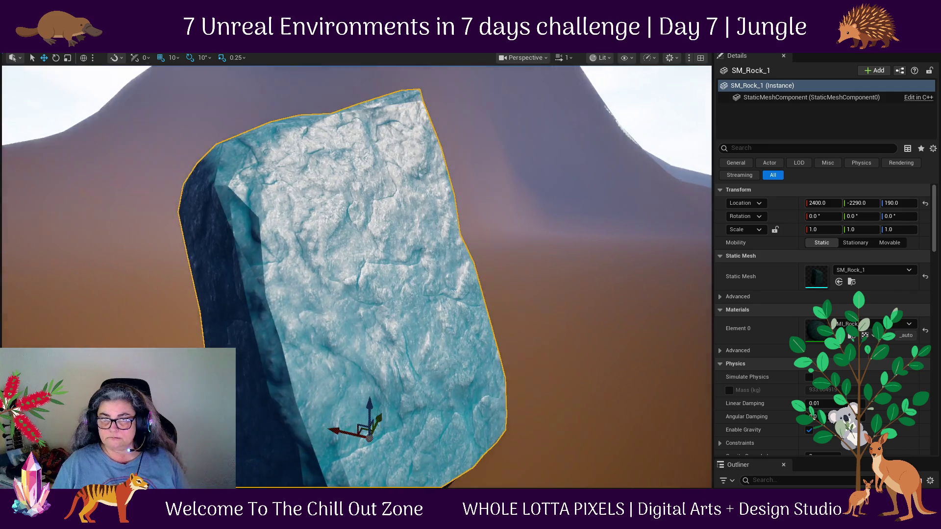
scroll(443, 343, up, 2)
scroll(451, 343, up, 1)
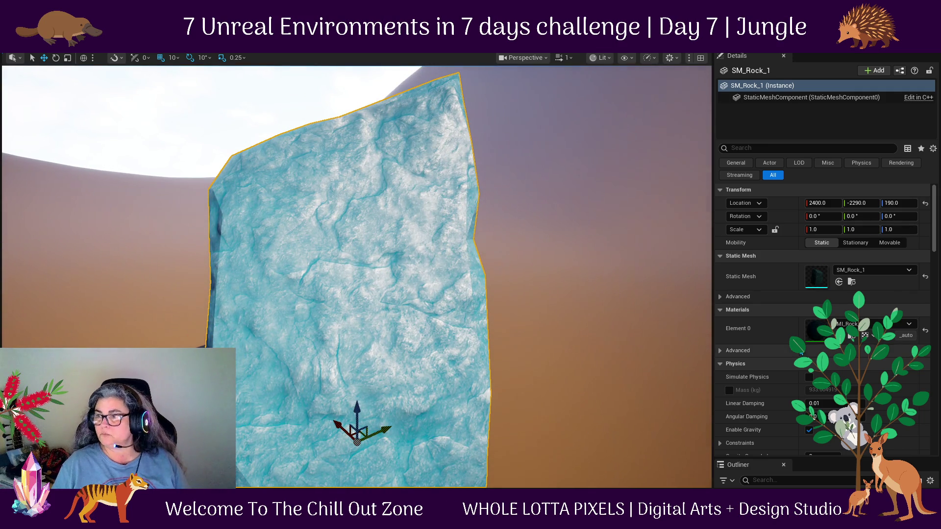
double_click(817, 330)
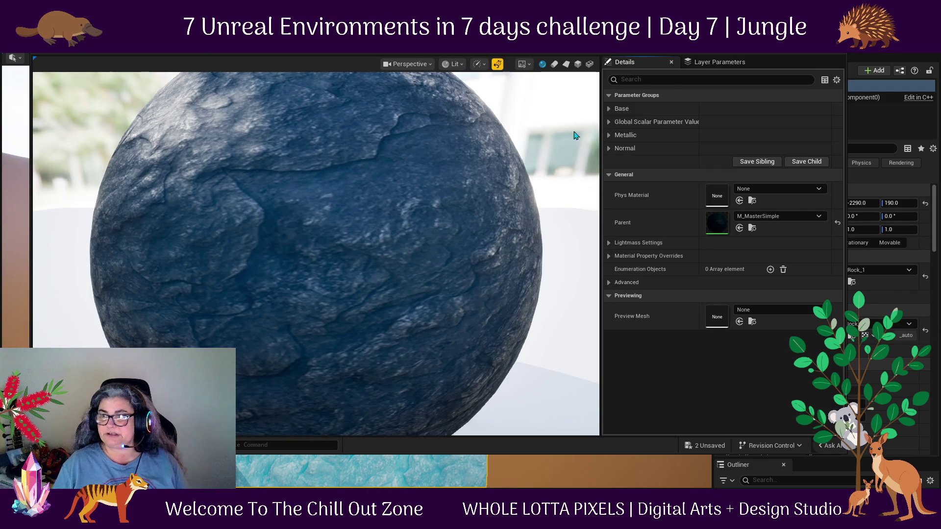
double_click(723, 221)
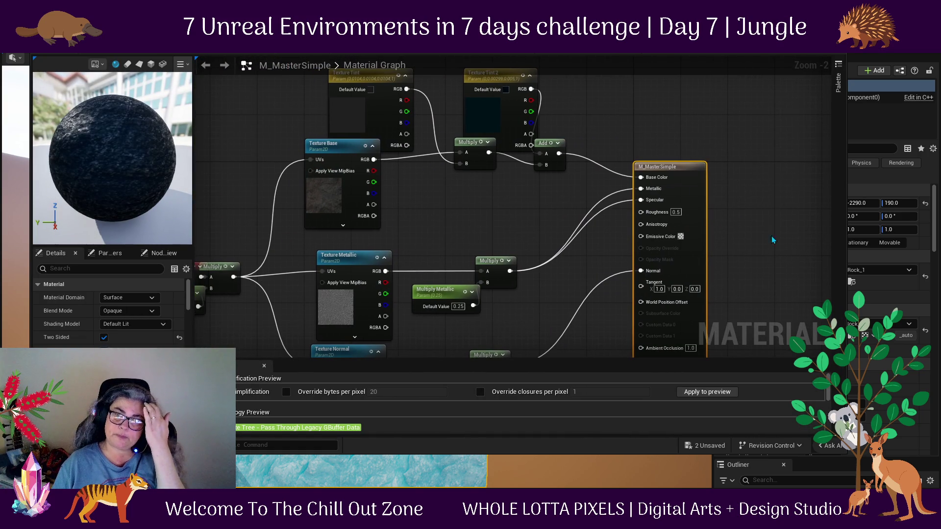
Pan the material graph and nudge the Texture UV node slightly down.
mouse_move(495, 228)
mouse_down()
mouse_move(538, 206)
mouse_move(577, 108)
mouse_up()
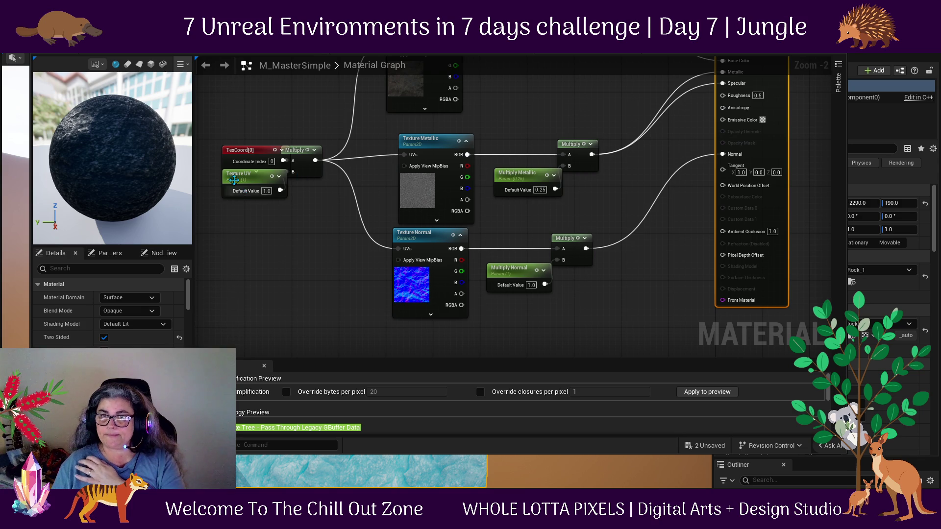
drag(234, 177, 233, 201)
drag(356, 236, 340, 330)
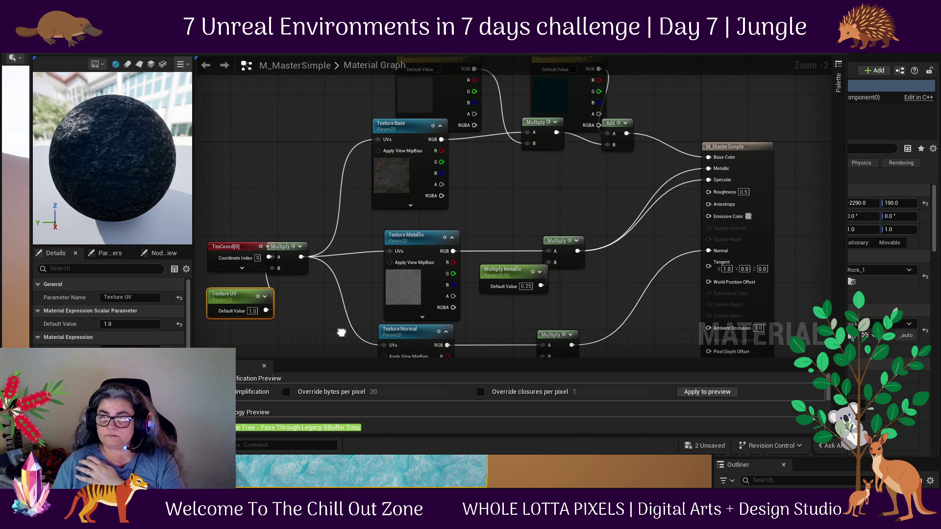
mouse_move(579, 193)
mouse_down()
mouse_move(579, 211)
mouse_move(634, 280)
mouse_move(571, 288)
mouse_up()
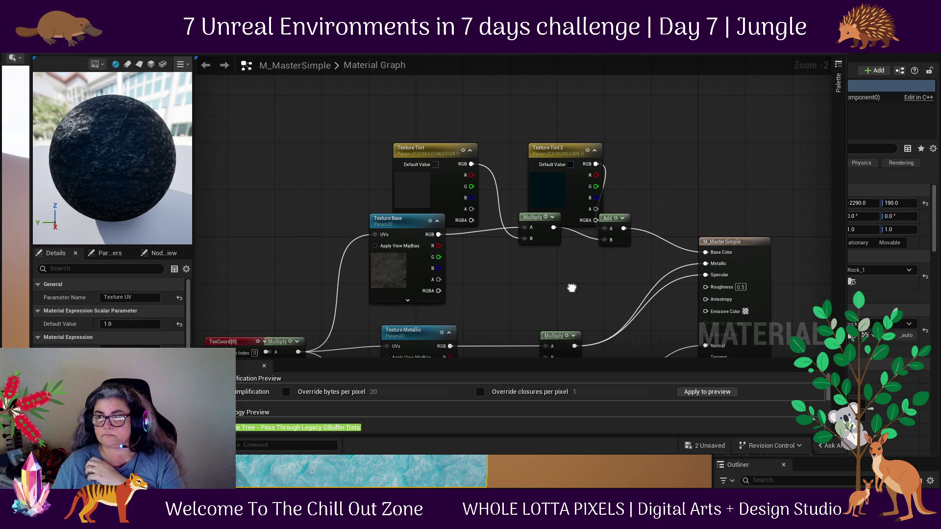
Set Texture Tint 2's colour value to 0.001, then browse to Texture Base's texture.
click(549, 192)
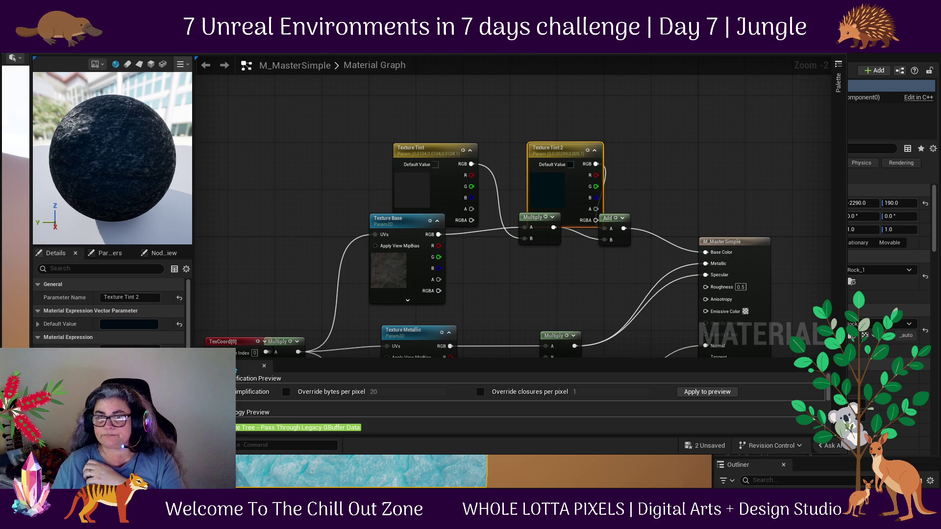
click(140, 324)
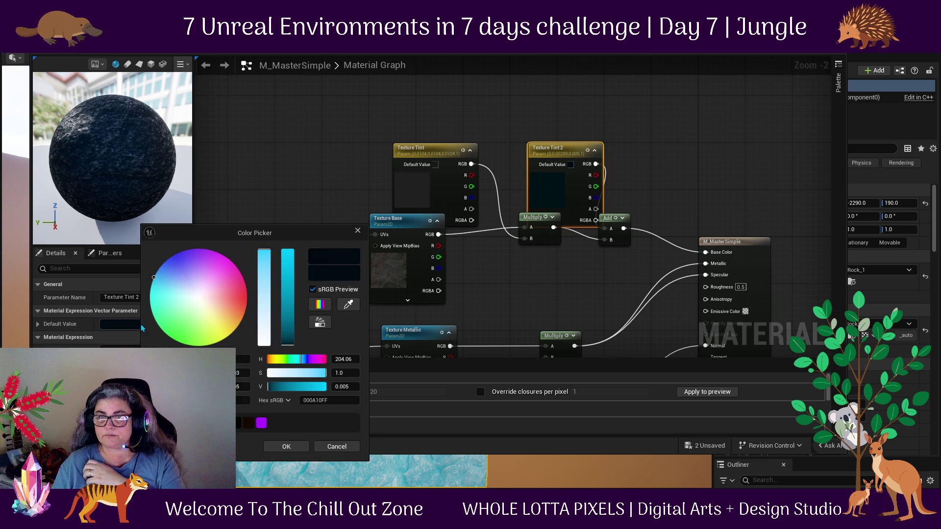
click(358, 386)
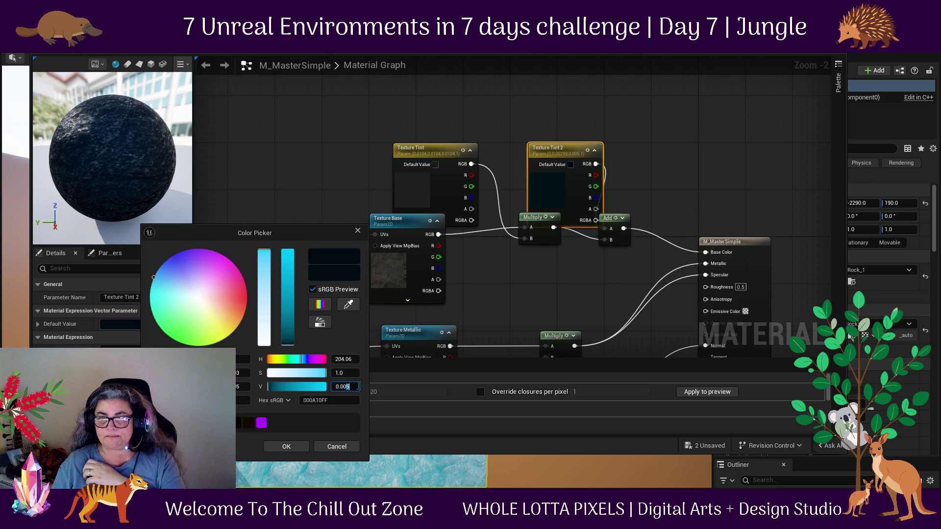
text(0.001)
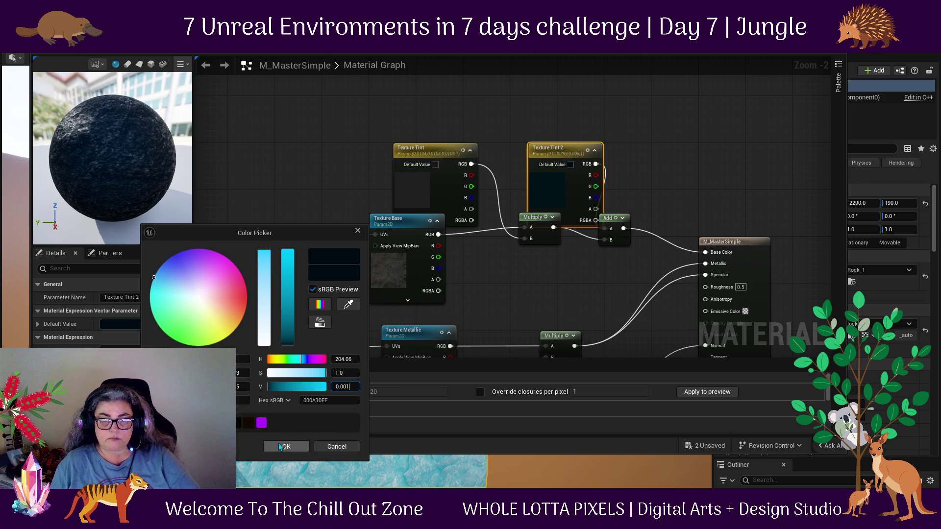
click(281, 446)
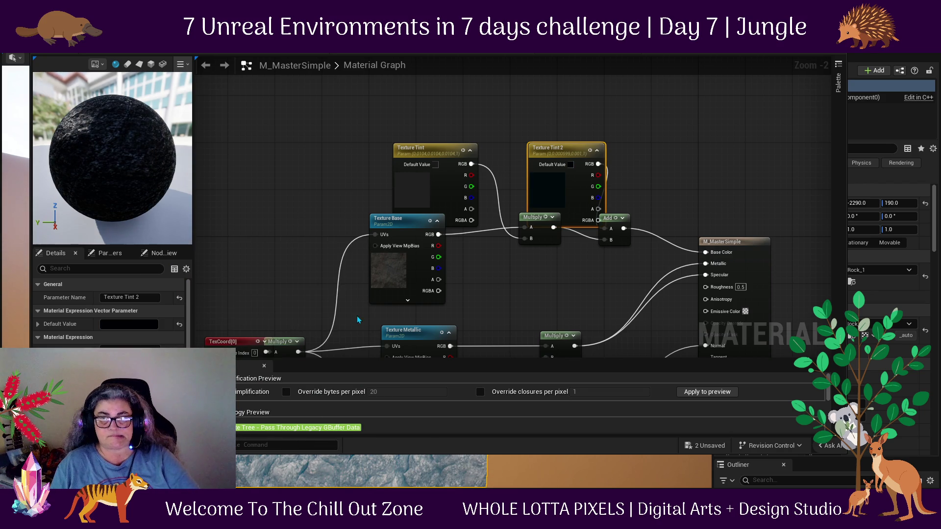
click(387, 278)
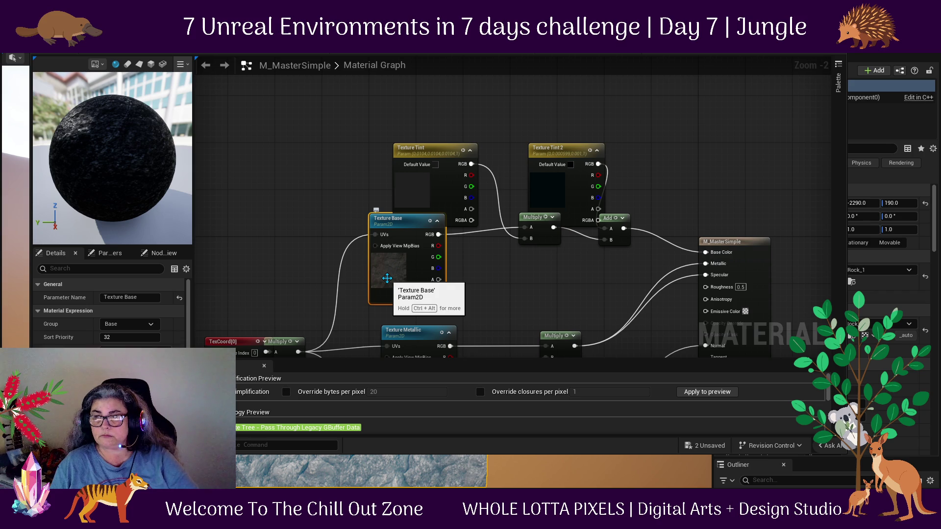
key(ctrl+b)
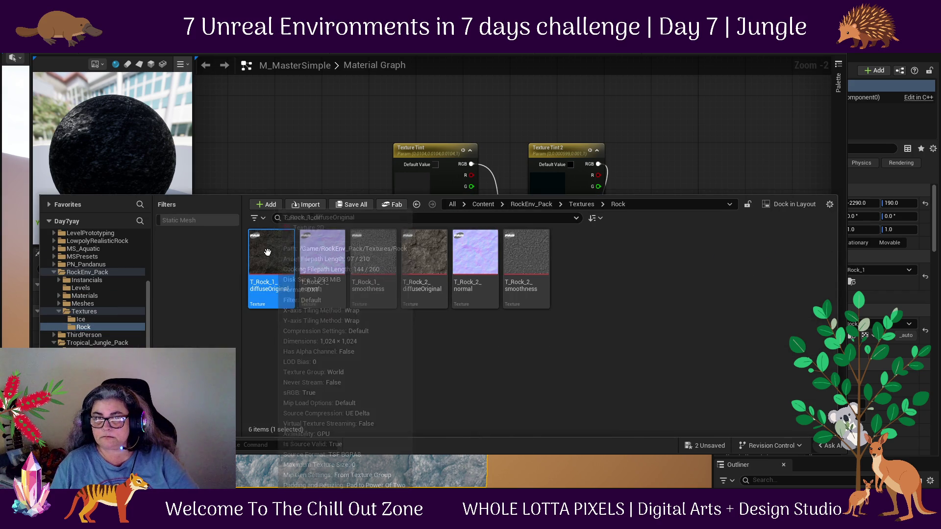
Close the Content Drawer and darken the Texture Tint colour to value 0.001.
click(278, 177)
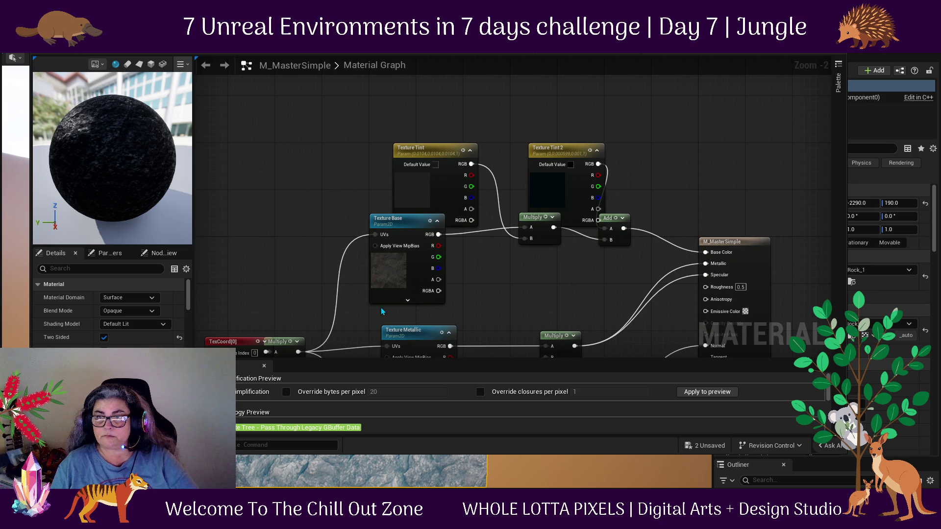
click(415, 181)
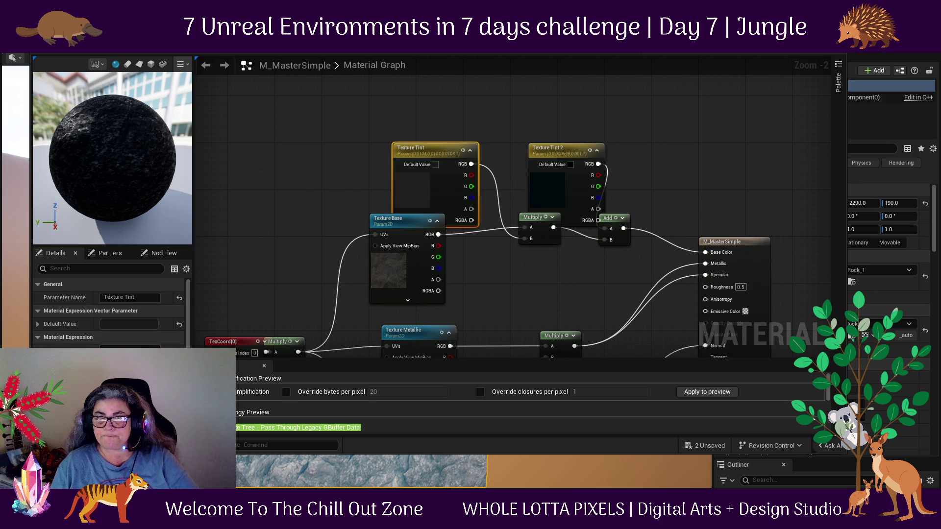
click(129, 324)
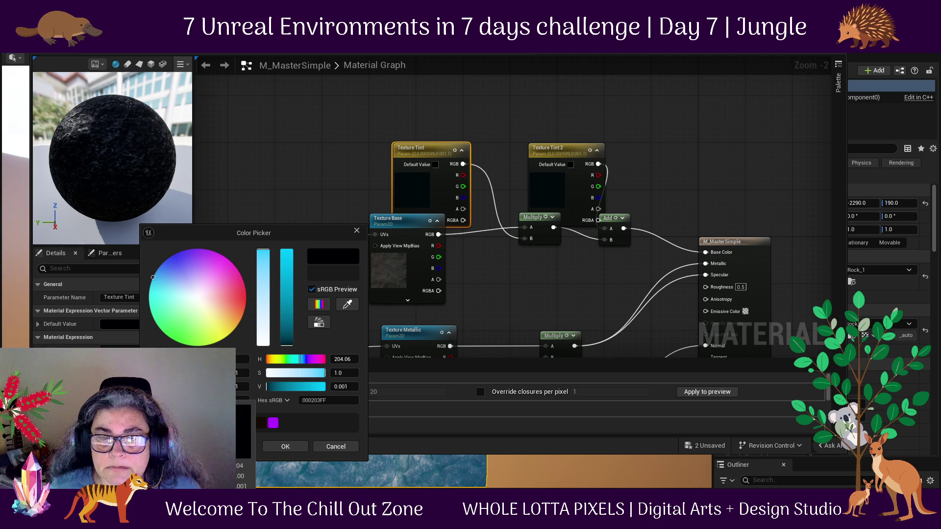
click(280, 444)
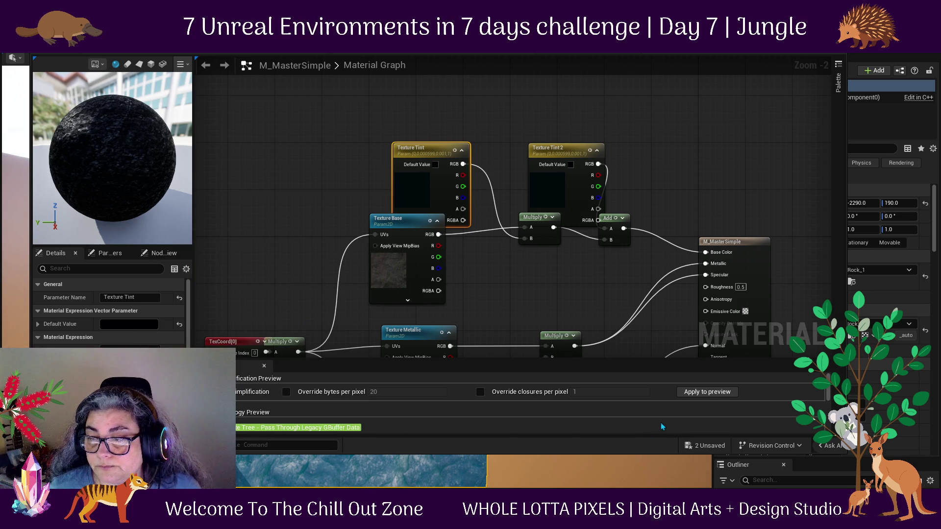
Apply, save M_MasterSimple and close the material editor.
click(713, 392)
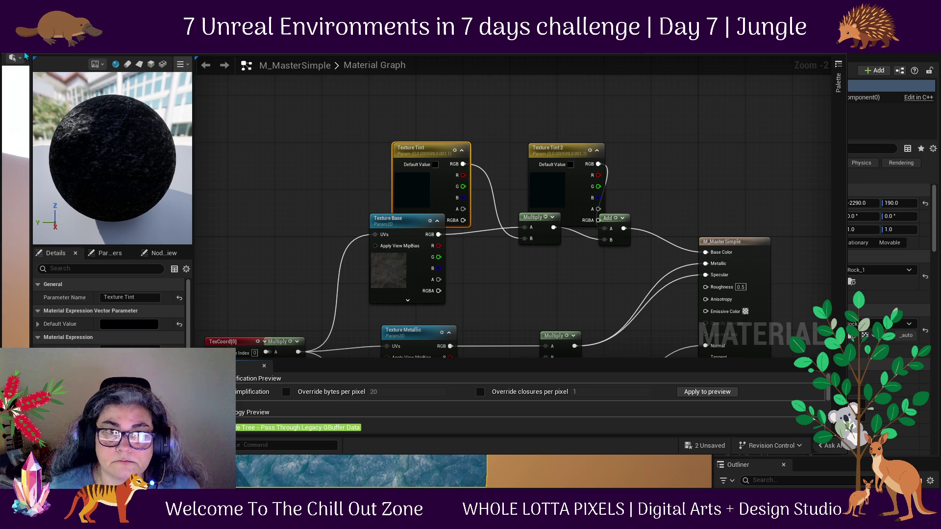
key(ctrl+s)
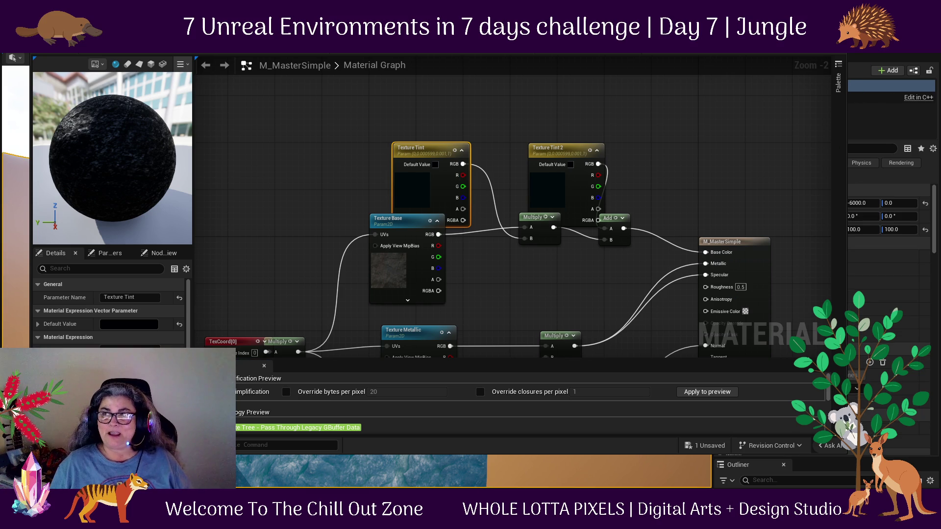
key(alt+Tab)
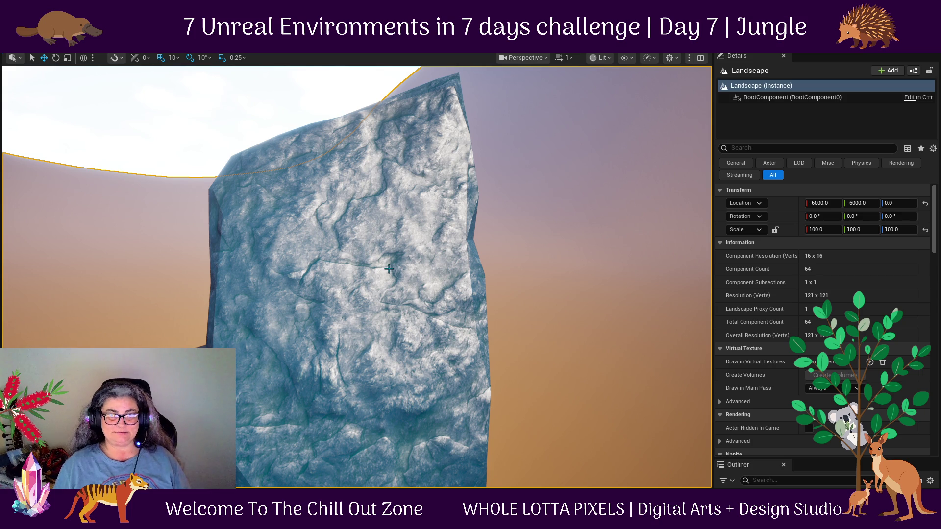
Select the standing SM_Rock_1 in the viewport and open the RockEnv_Pack Rock textures folder.
scroll(375, 311, down, 5)
scroll(361, 291, up, 5)
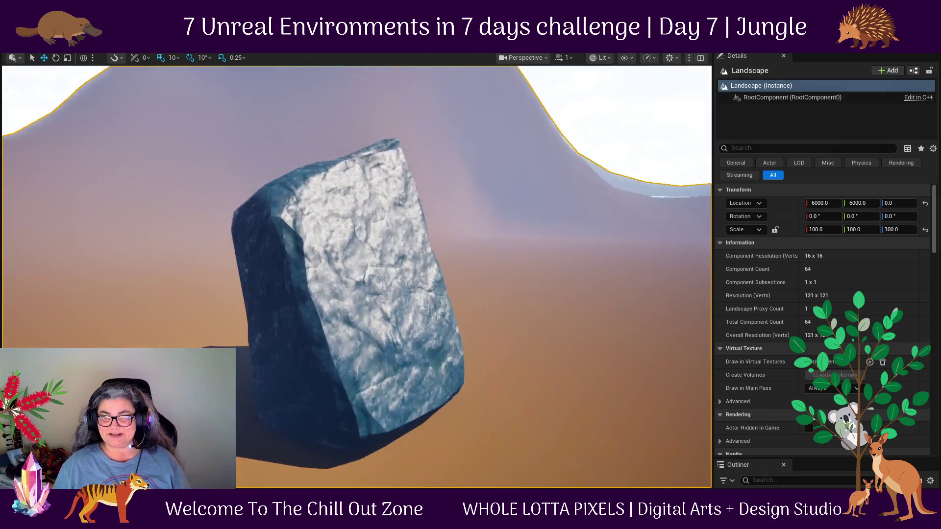
mouse_move(361, 291)
mouse_down()
mouse_move(333, 294)
mouse_move(342, 293)
mouse_up()
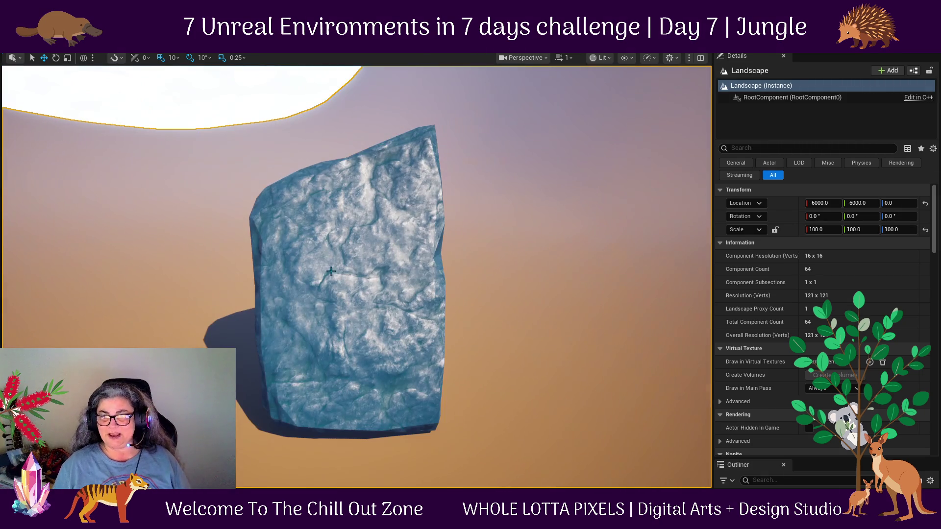
click(362, 248)
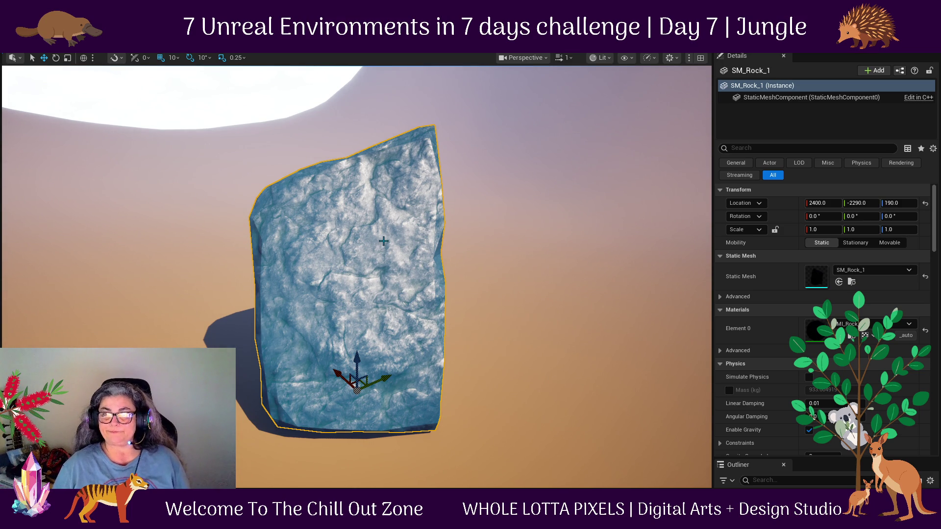
scroll(375, 315, down, 5)
scroll(375, 315, up, 3)
key(ctrl+space)
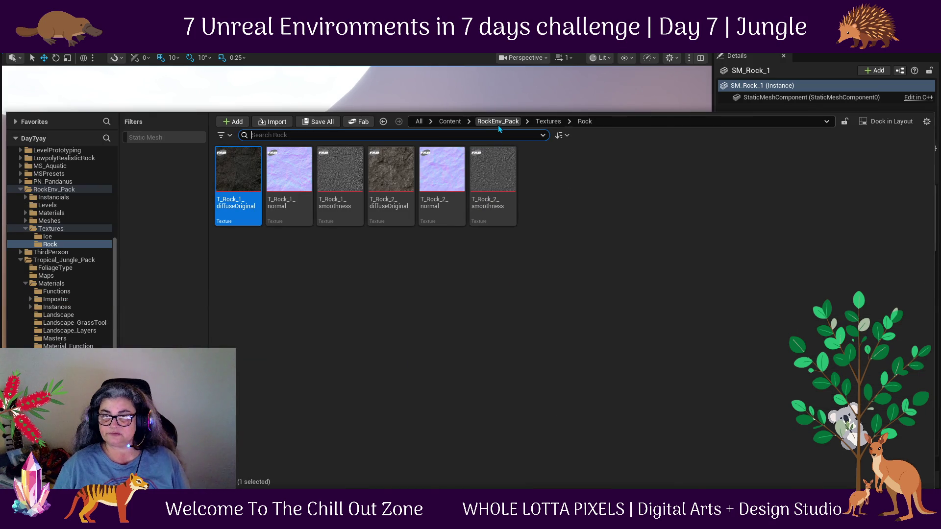
Open T_Rock_1_diffuseOriginal and set its Brightness to 0.1.
double_click(238, 171)
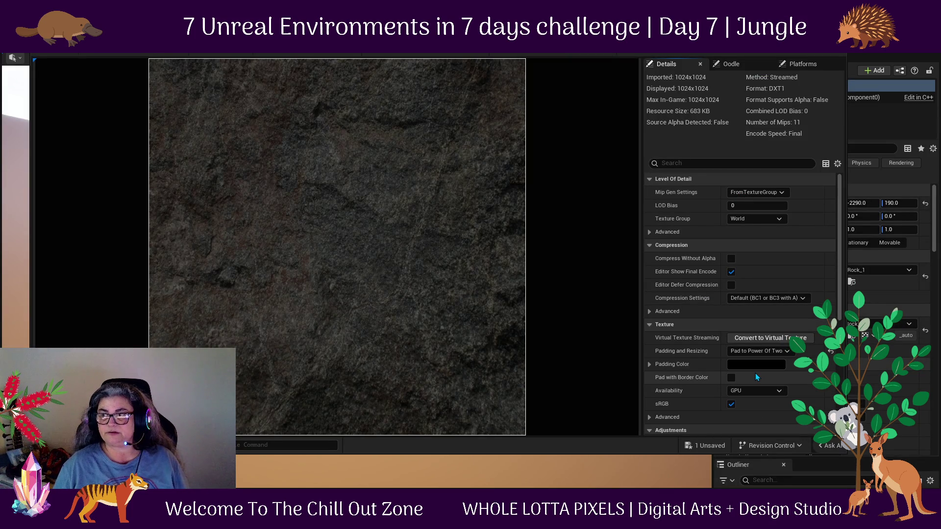
scroll(755, 372, down, 1)
scroll(755, 372, down, 4)
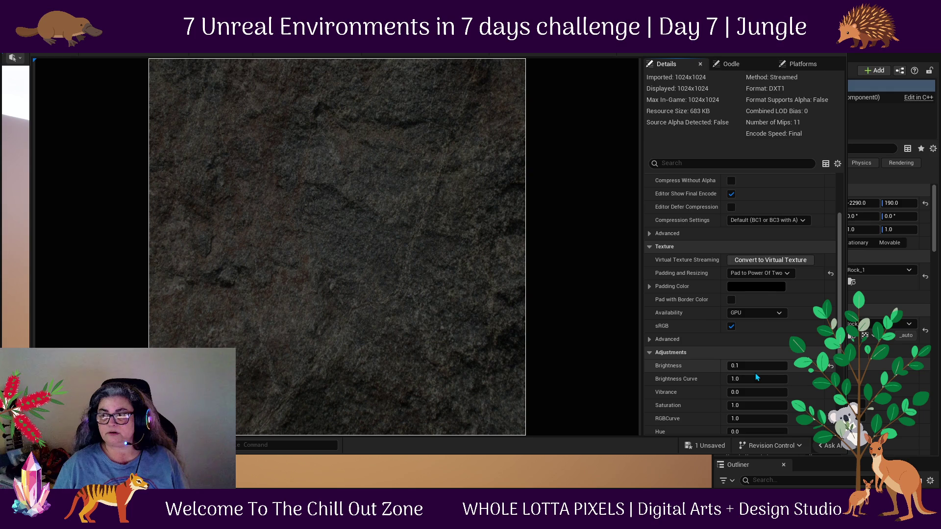
click(762, 367)
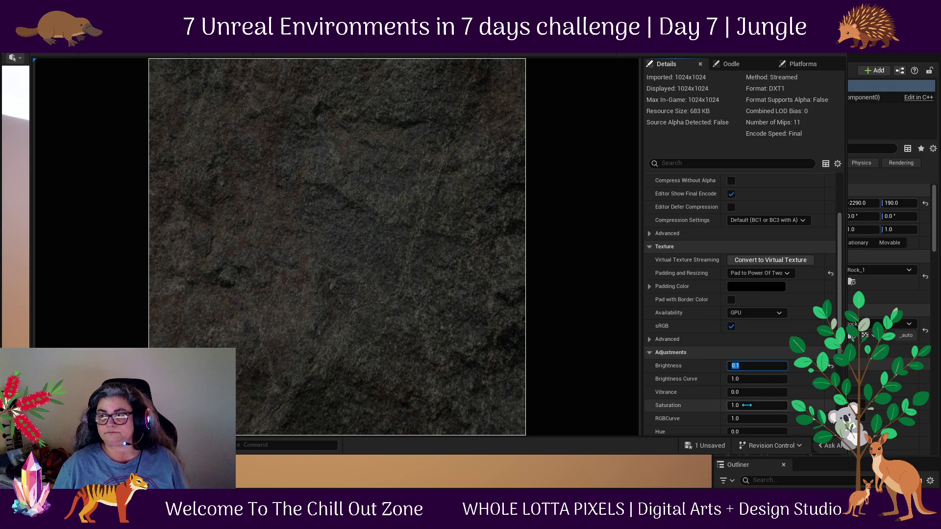
text(0.)
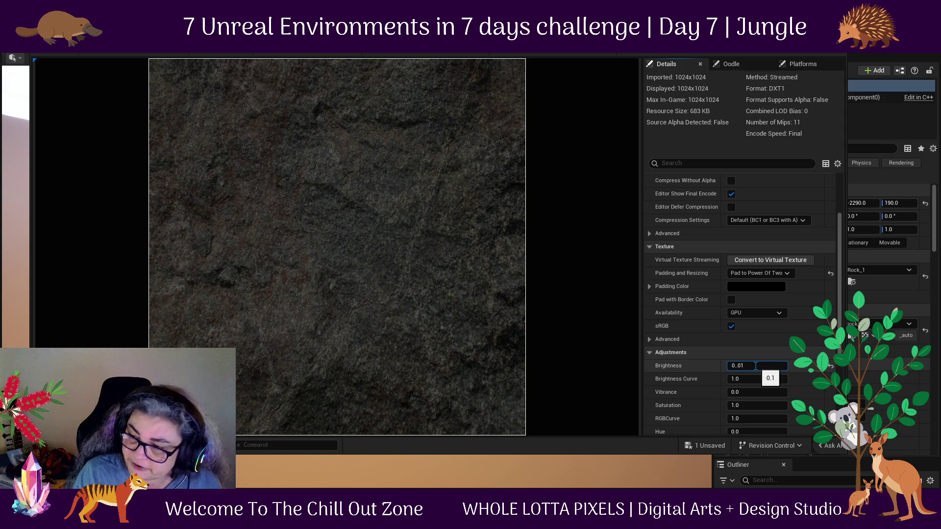
text(1)
key(Return)
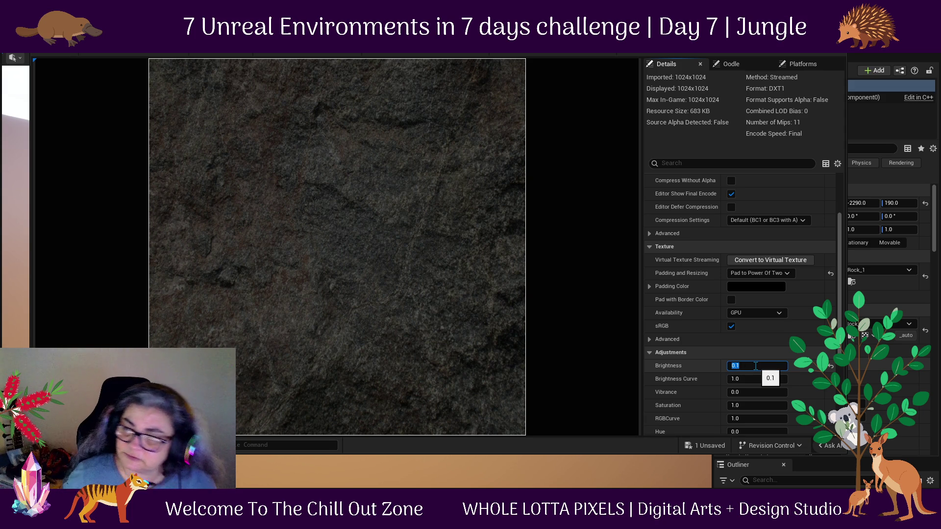
Try Brightness 0.0, settle on 0.01, and save the diffuse texture.
click(754, 366)
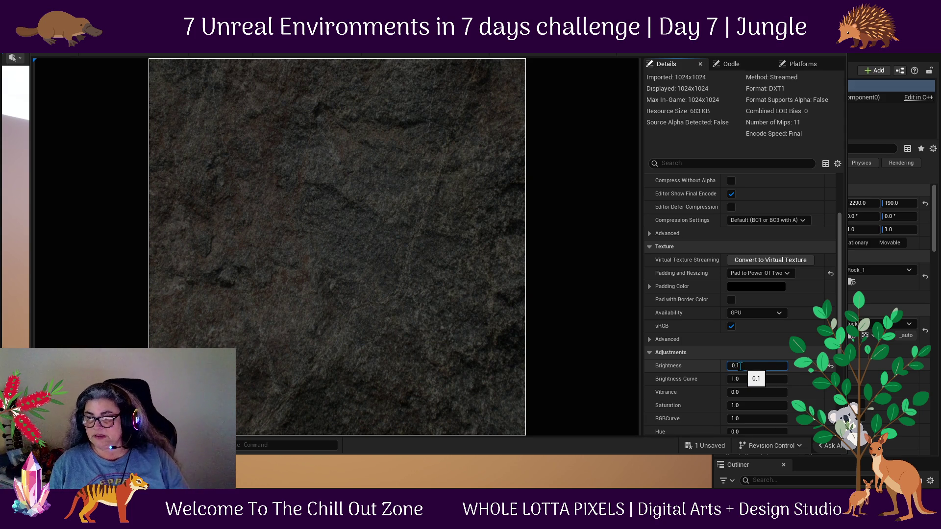
double_click(737, 366)
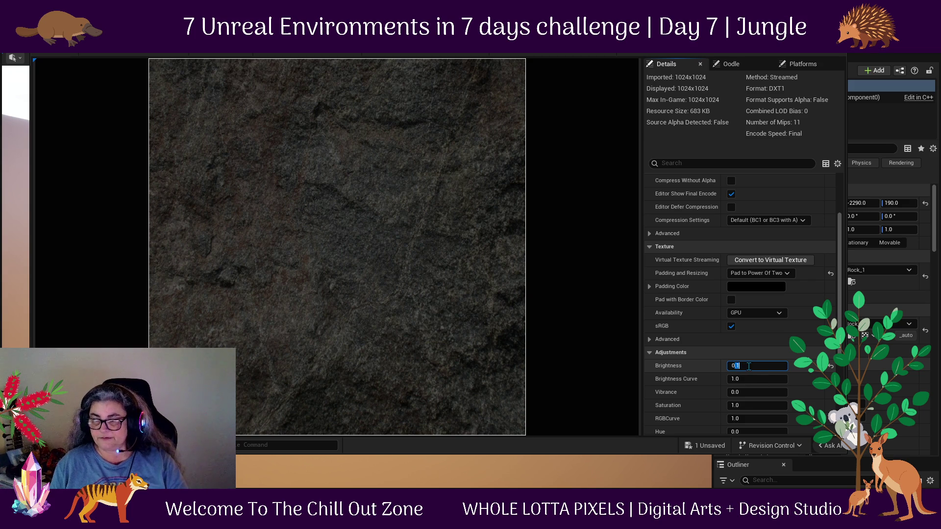
text(0.0)
key(Return)
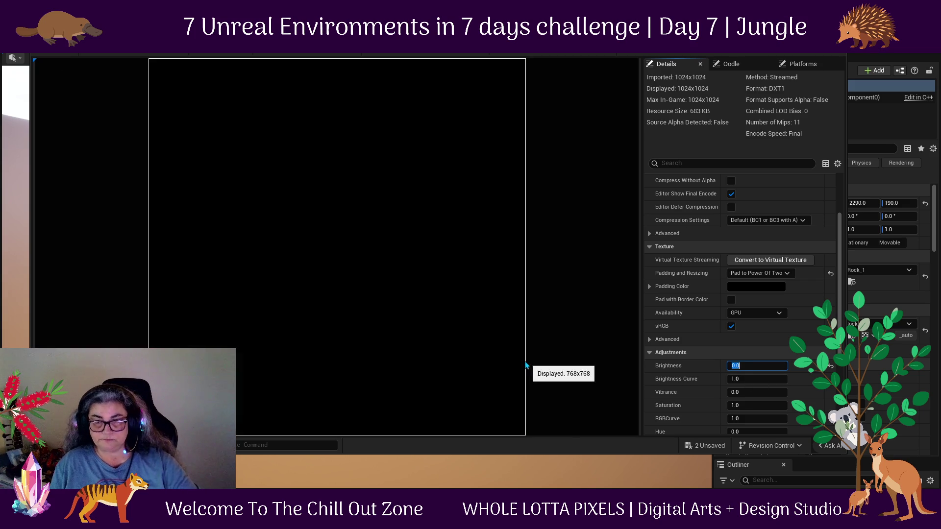
click(768, 367)
text(1)
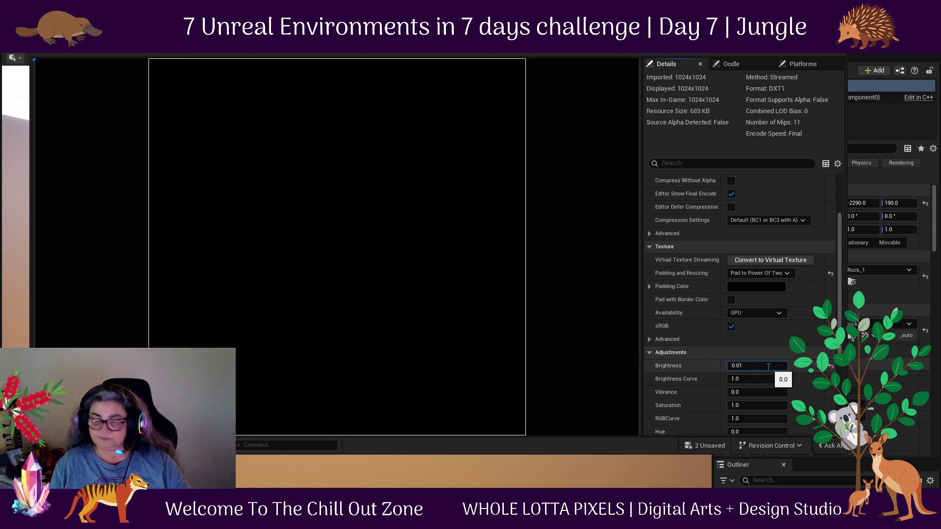
key(Return)
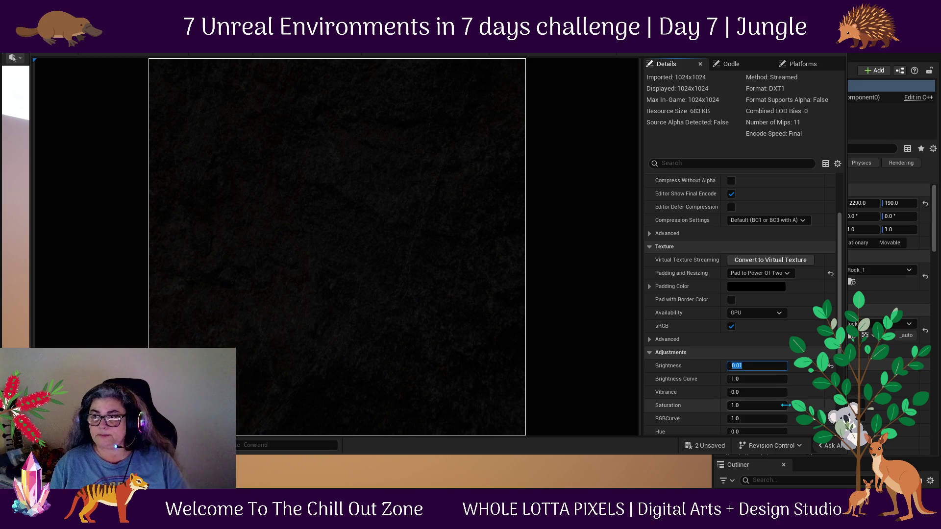
mouse_move(460, 27)
mouse_down()
mouse_move(897, 69)
mouse_move(415, 61)
mouse_move(485, 48)
mouse_up()
click(69, 67)
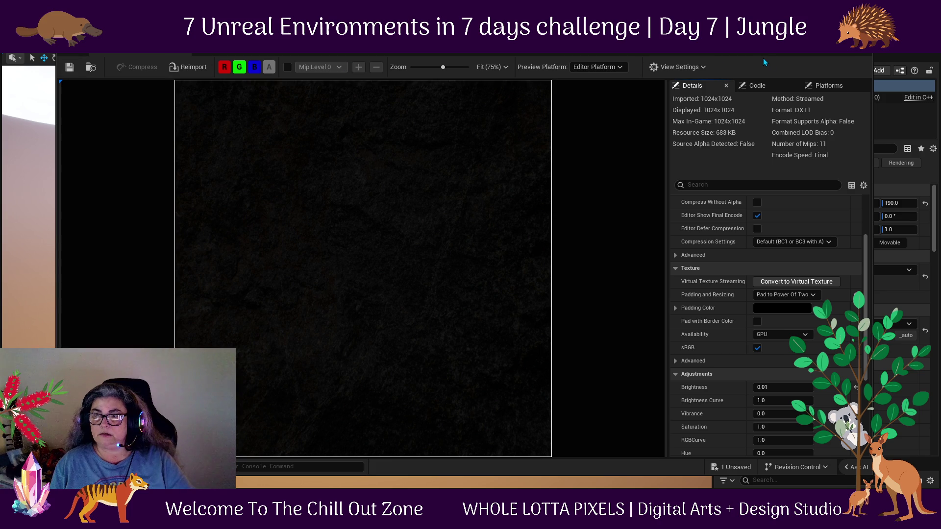
Close the texture editor and open the rock's material instance, then parent M_MasterSimple.
click(239, 288)
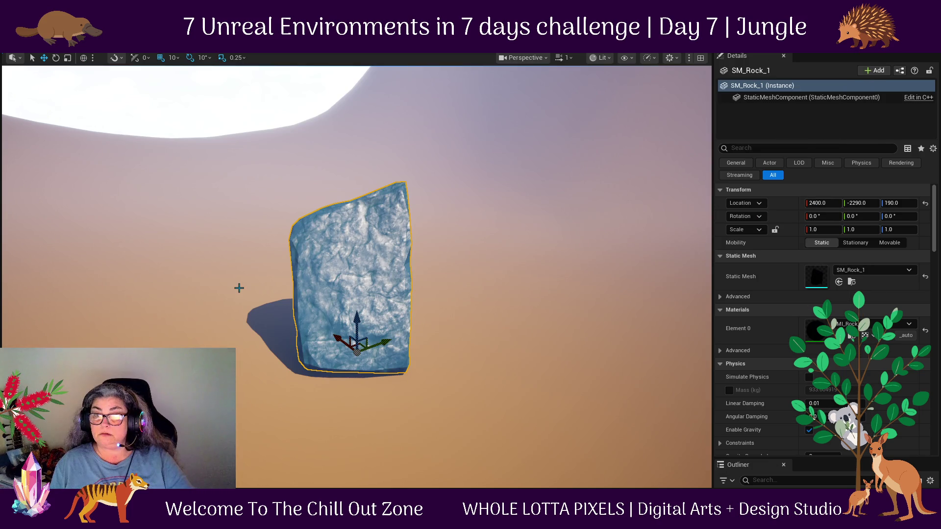
drag(352, 285, 407, 250)
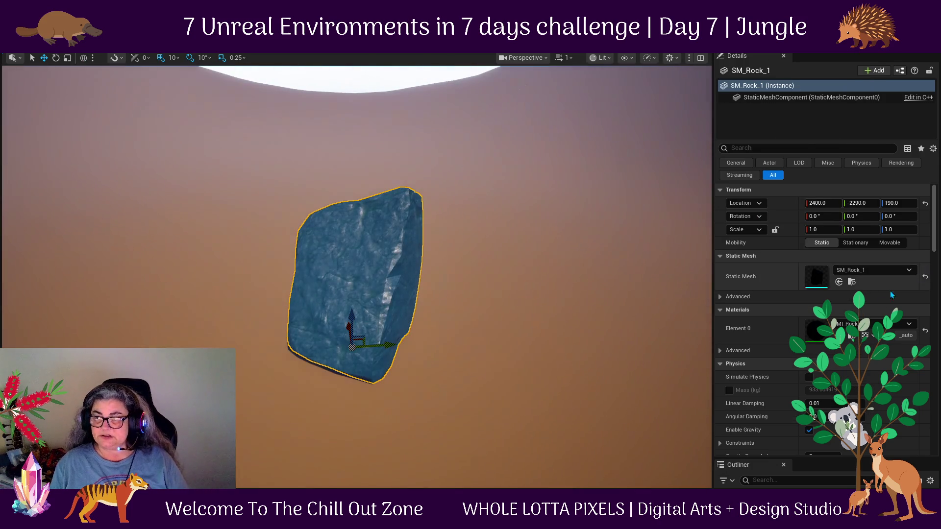
double_click(817, 332)
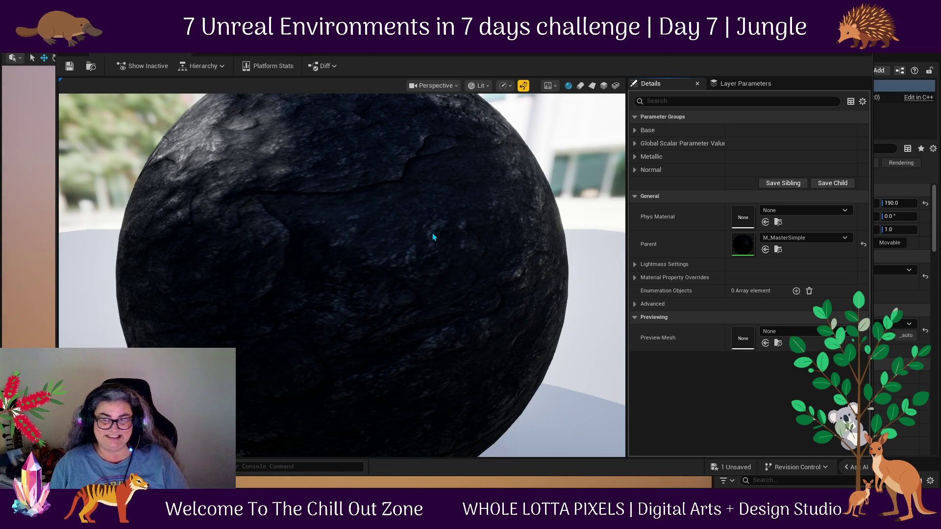
double_click(737, 248)
Bring the metallic and normal nodes into view, move the Multiply node, select Texture Metallic.
mouse_move(589, 220)
mouse_down()
mouse_move(649, 270)
mouse_move(722, 290)
mouse_move(722, 317)
mouse_up()
drag(459, 275, 461, 312)
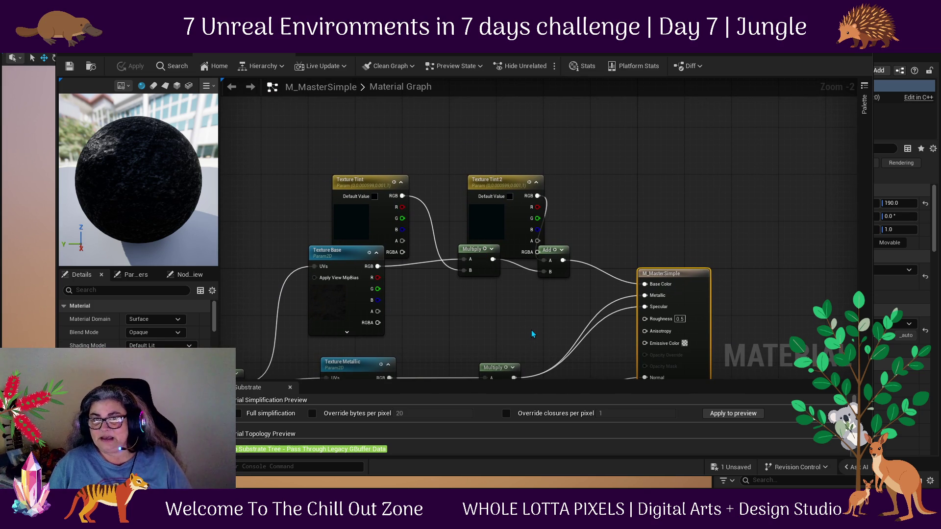
drag(530, 331, 506, 219)
mouse_move(487, 271)
mouse_down()
mouse_move(504, 252)
mouse_move(495, 241)
mouse_move(504, 253)
mouse_up()
click(325, 310)
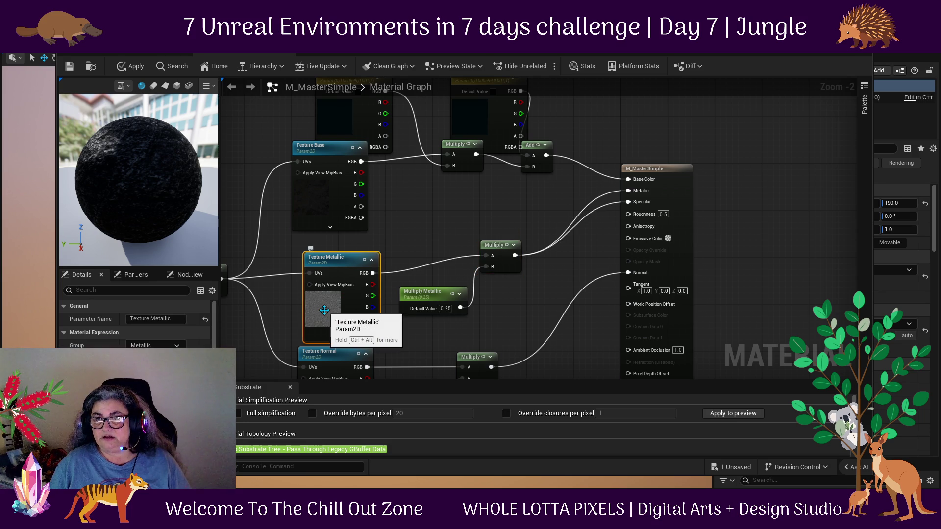
Open T_Rock_1_smoothness from the Rock textures in the texture editor.
key(ctrl+space)
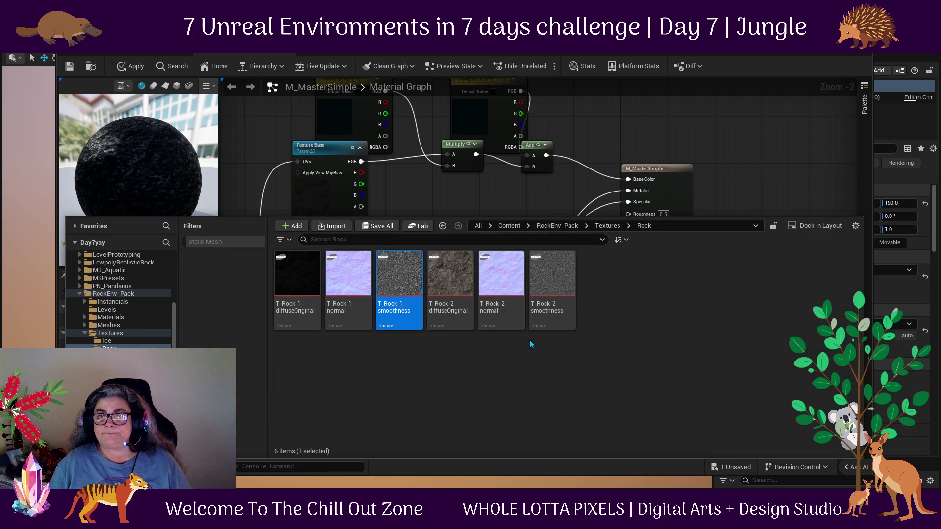
click(404, 271)
double_click(405, 271)
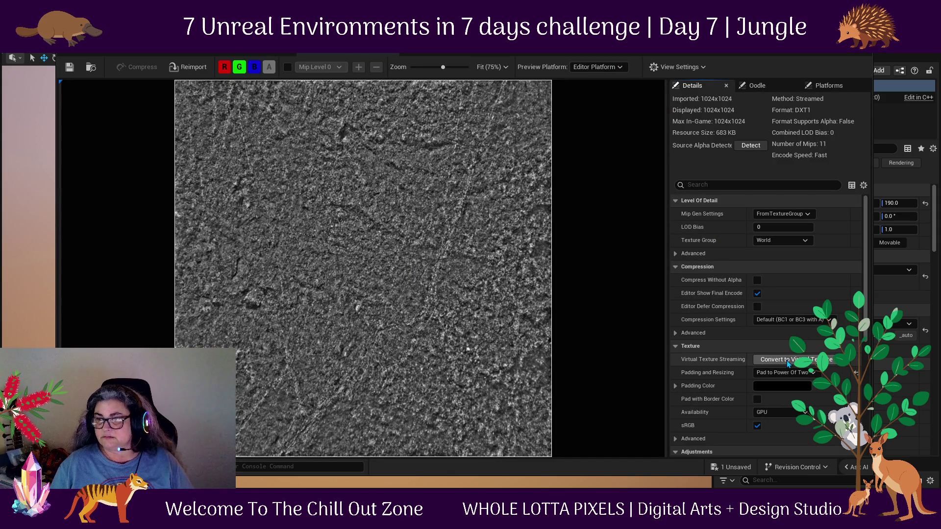
Set T_Rock_1_smoothness Brightness to 0.5, then 0.1, and confirm applying changes to M_MasterSimple.
scroll(757, 270, down, 3)
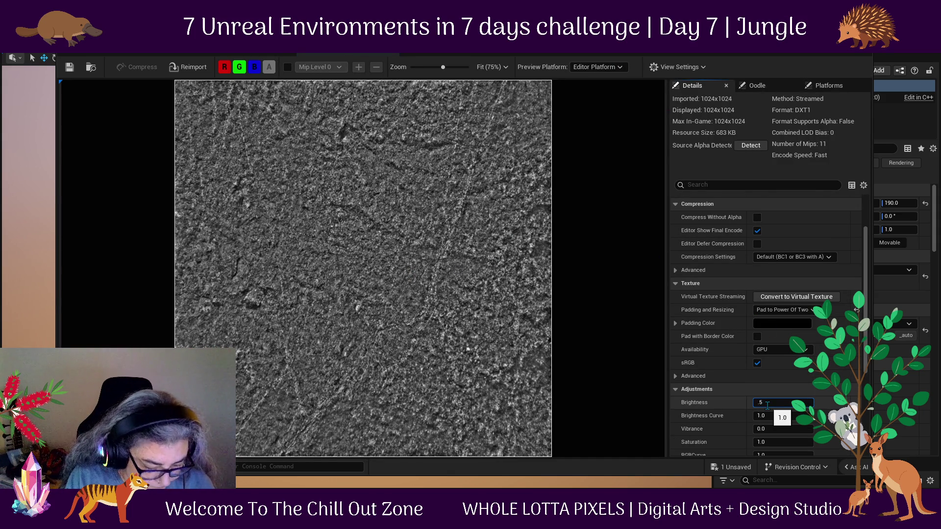
key(Return)
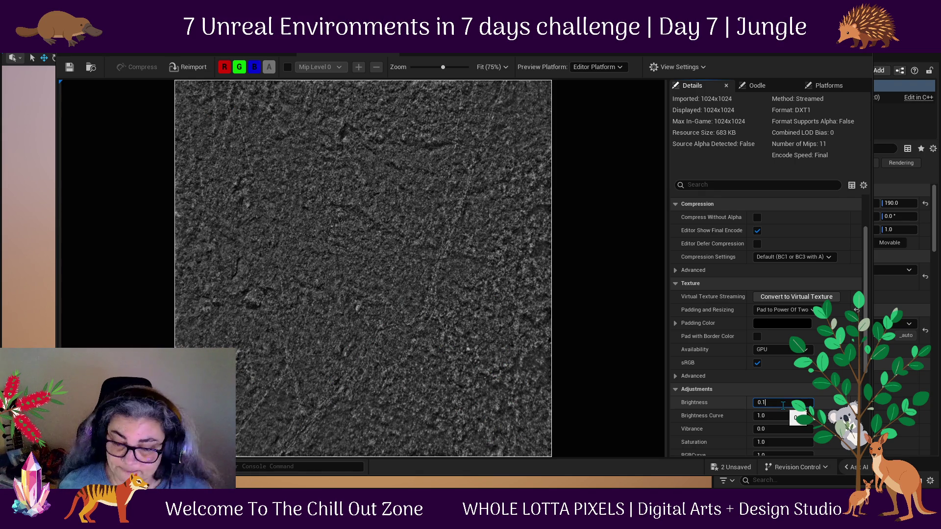
key(Return)
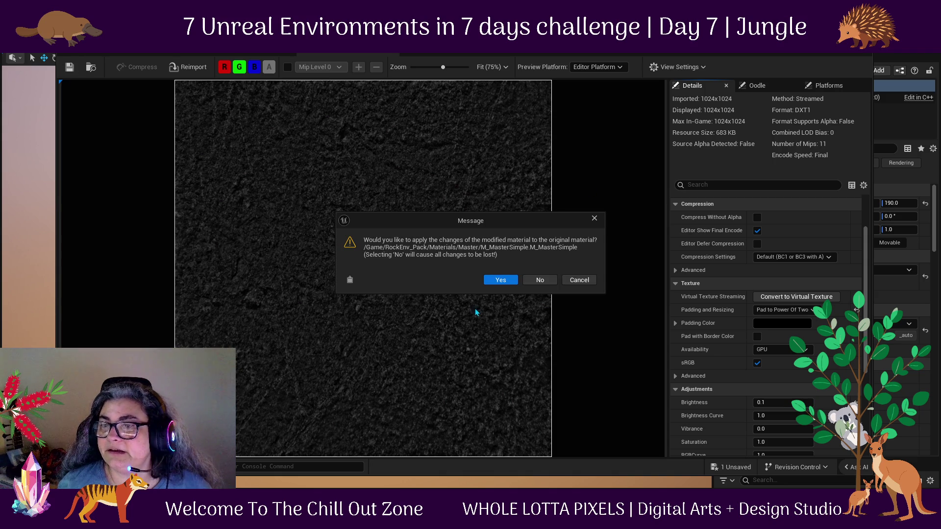
click(505, 279)
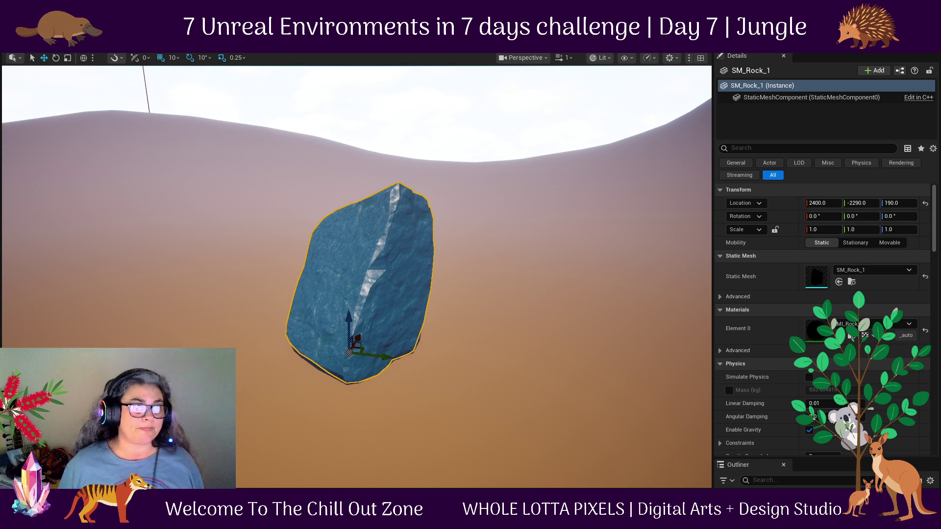
Browse the Content Drawer to the RockEnv_Pack Meshes folder.
drag(490, 380, 466, 374)
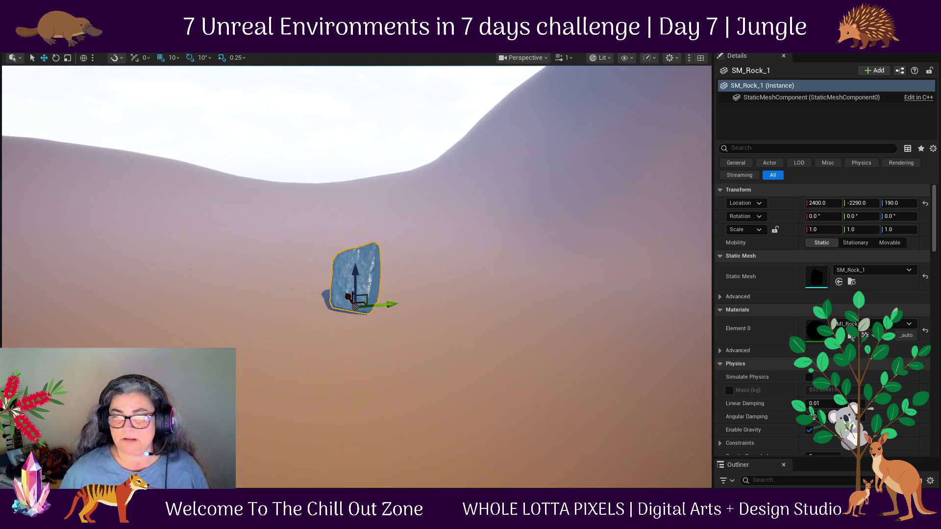
key(ctrl+space)
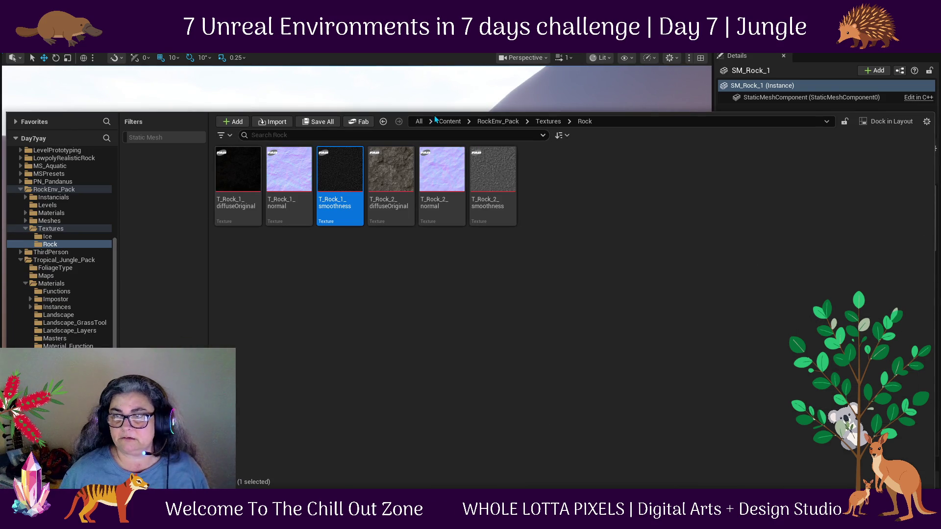
click(495, 122)
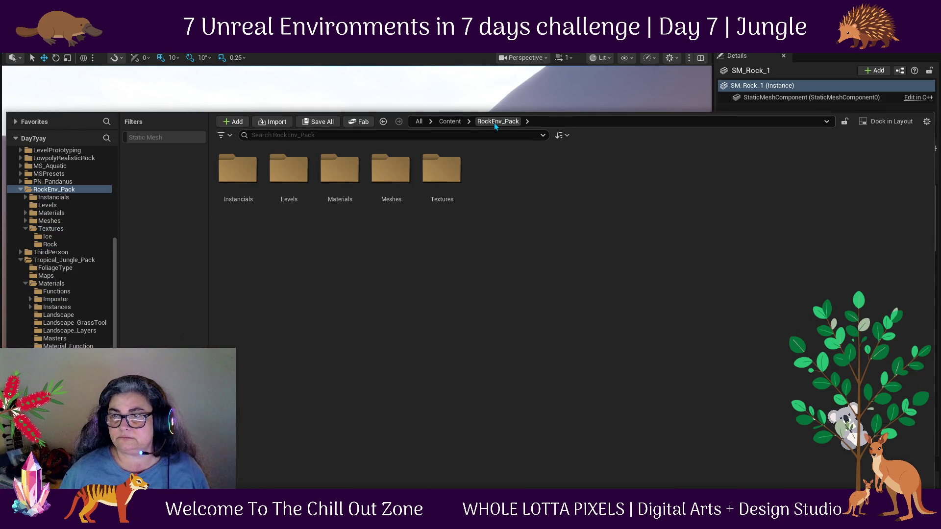
double_click(386, 165)
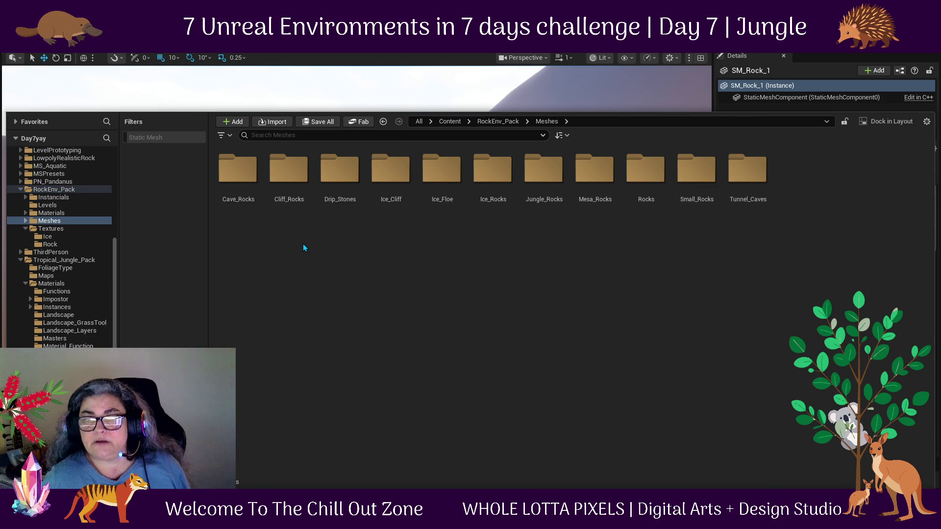
Filter the browser to Static Mesh and drop SM_Cliff_Rock_2 beside the boulder.
click(224, 135)
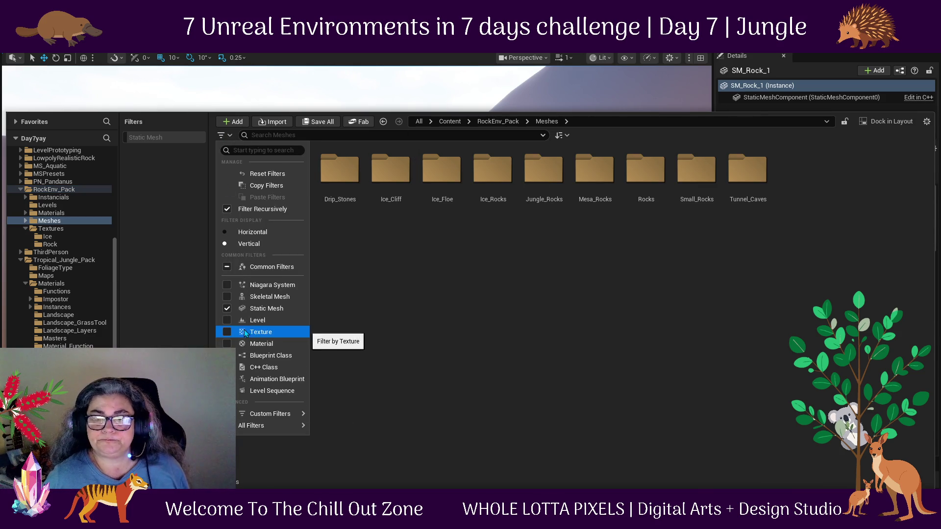
click(227, 309)
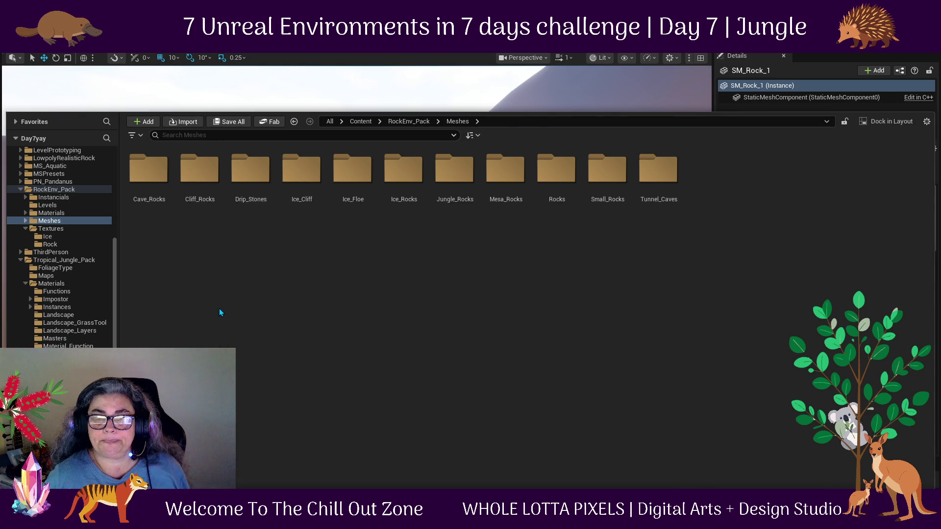
click(134, 136)
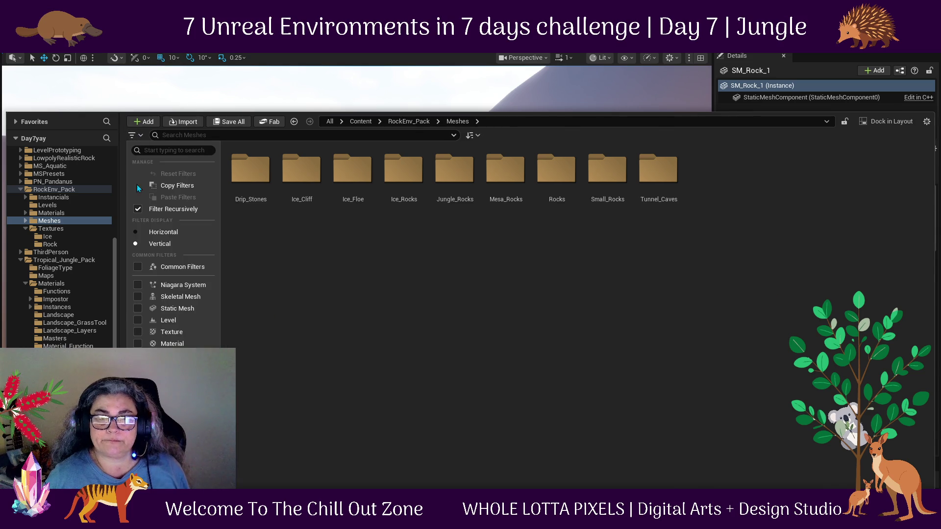
click(140, 309)
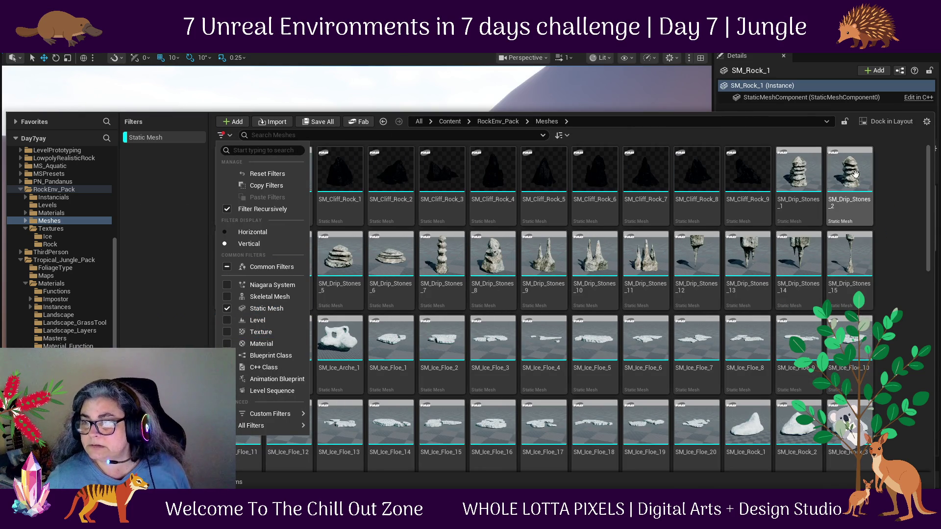
click(894, 191)
click(339, 172)
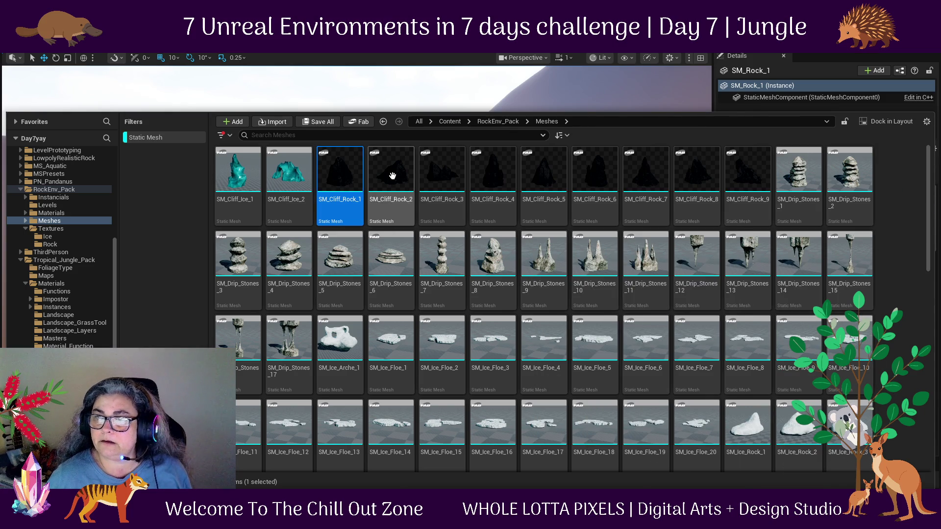
mouse_move(396, 176)
mouse_down()
mouse_move(367, 74)
mouse_move(168, 189)
mouse_move(164, 241)
mouse_move(186, 321)
mouse_up()
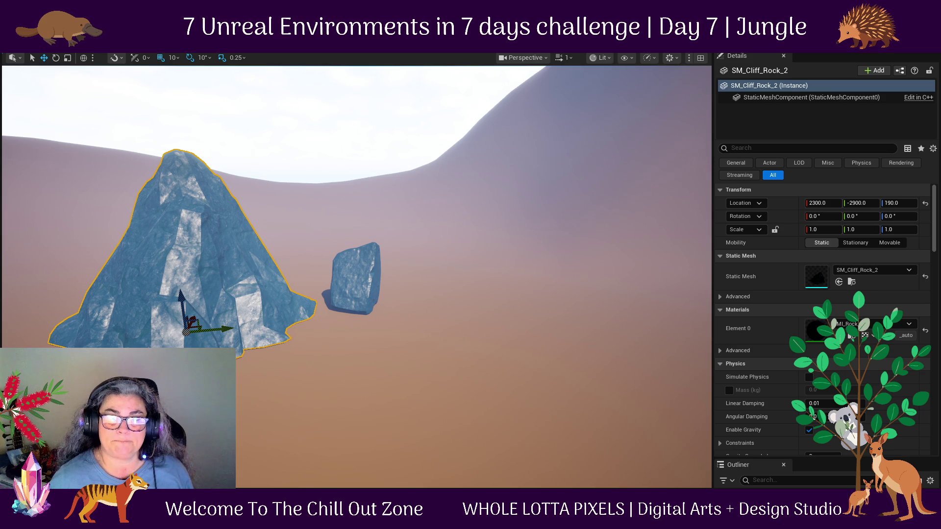
Play-test the level by running the character forward, then stop with Escape.
key(alt+p)
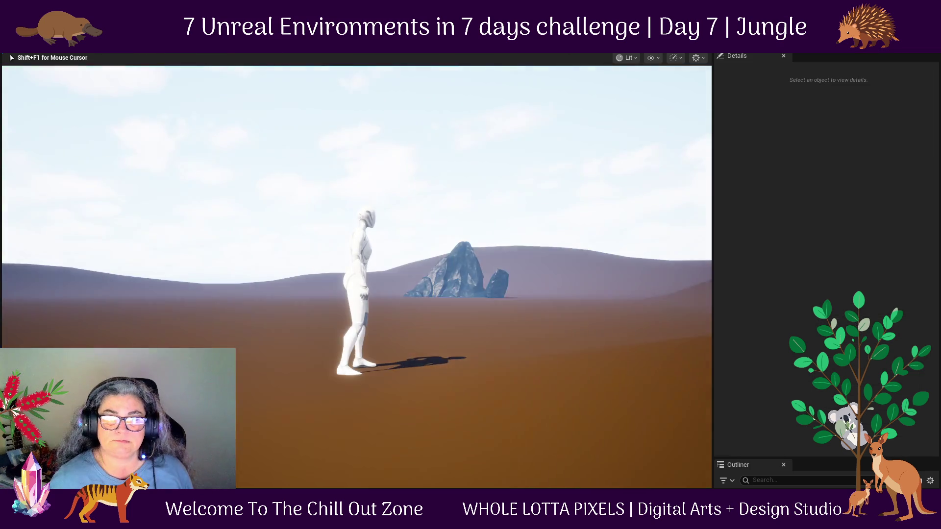
key(w)
key(w)
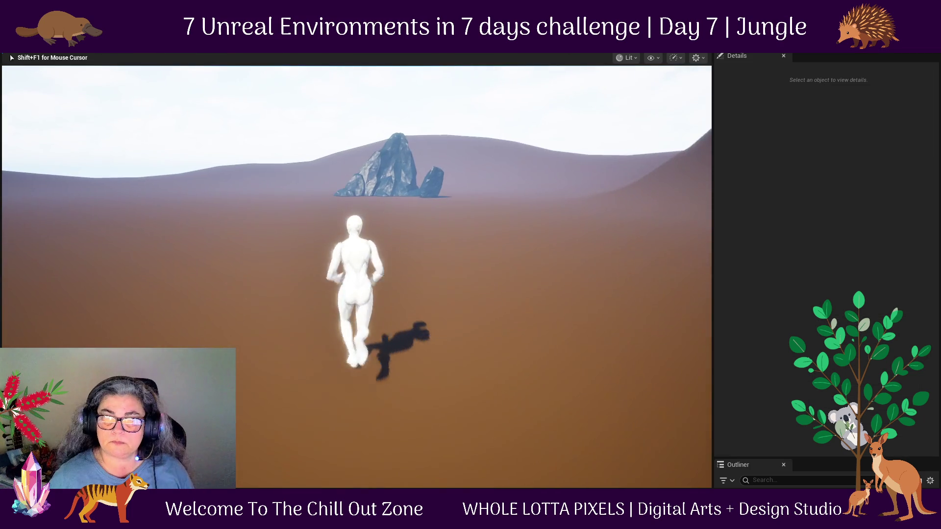
mouse_move(357, 277)
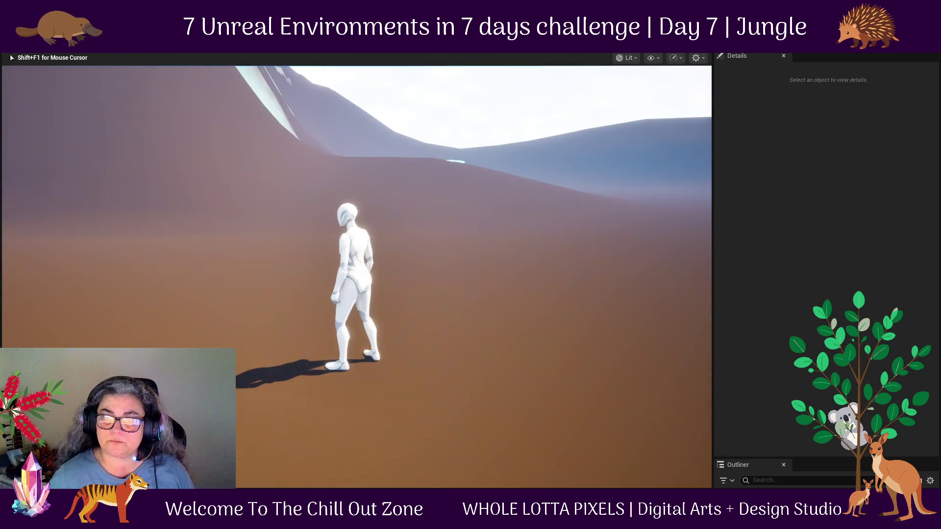
key(Escape)
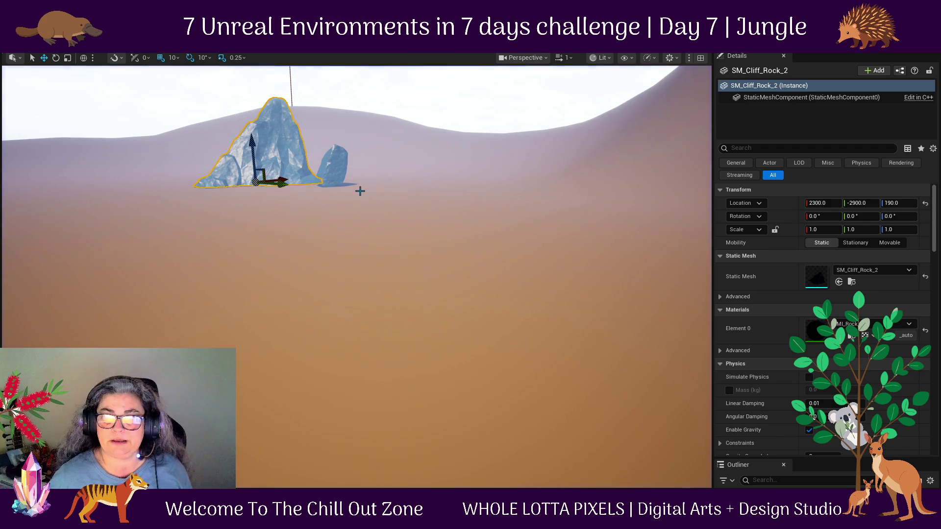
Select the cliff rock and small boulder together and move them toward the waterfall.
ctrl+click(323, 144)
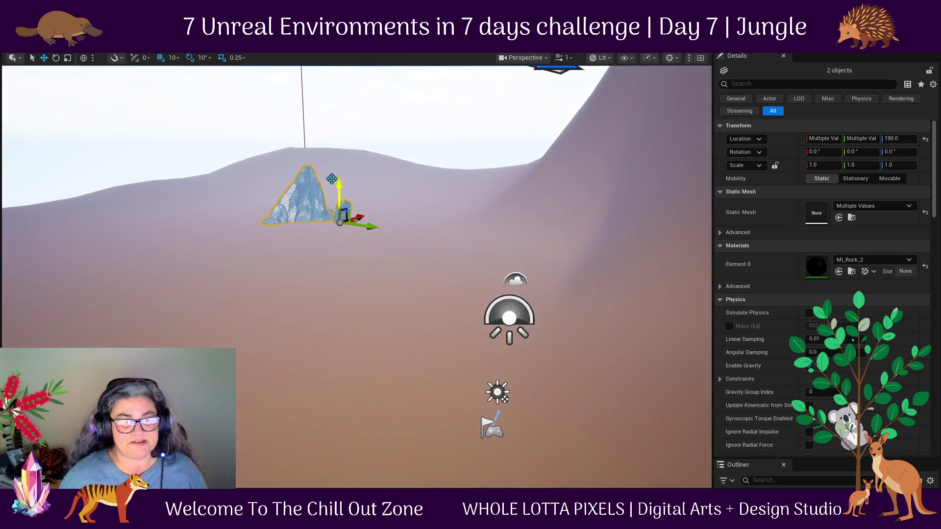
key(f)
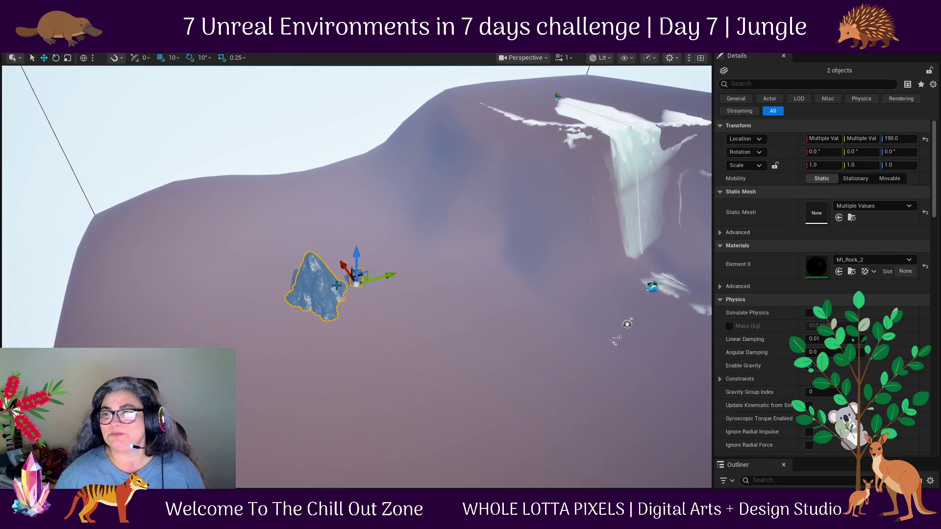
mouse_move(379, 274)
mouse_down()
mouse_move(445, 255)
mouse_move(597, 354)
mouse_up()
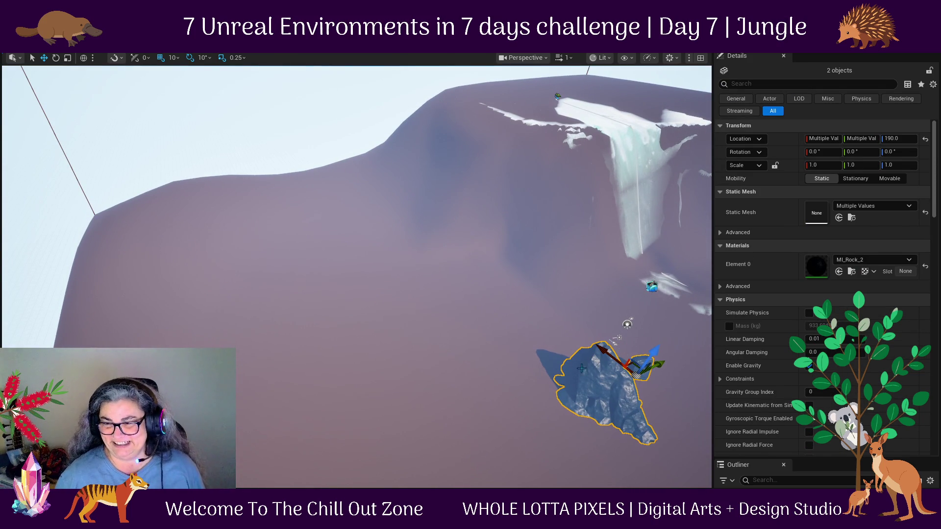
key(f)
scroll(544, 336, down, 3)
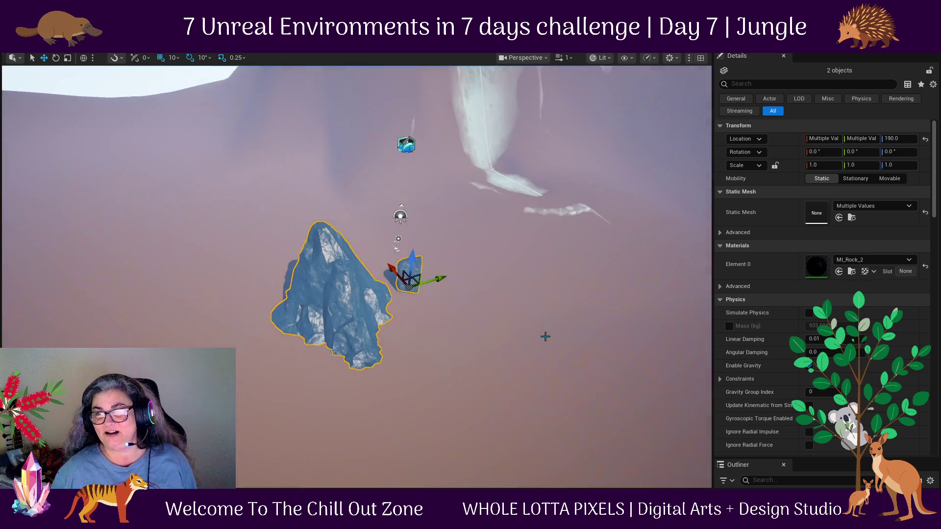
mouse_move(467, 334)
mouse_down()
mouse_move(655, 377)
mouse_move(577, 329)
mouse_up()
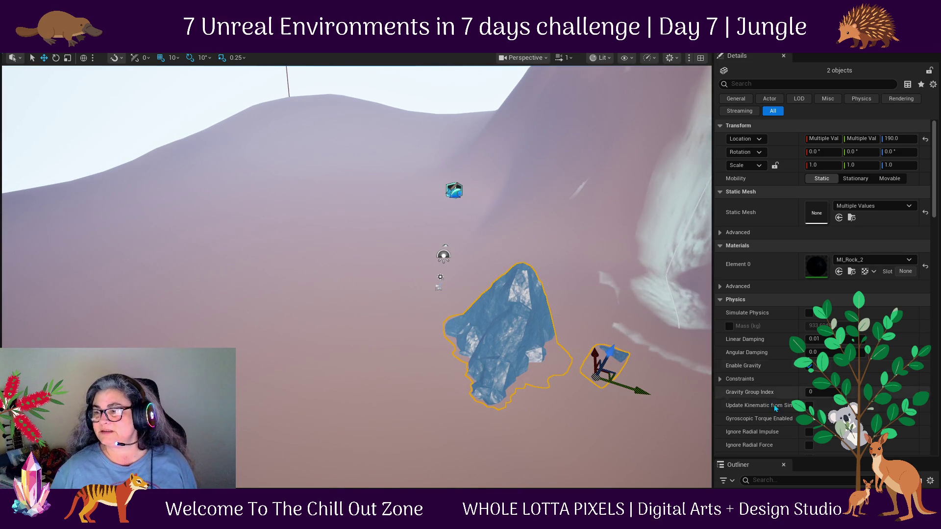
Hide ExponentialHeightFog in the Outliner and view the rocks near the waterfall.
drag(840, 460, 840, 240)
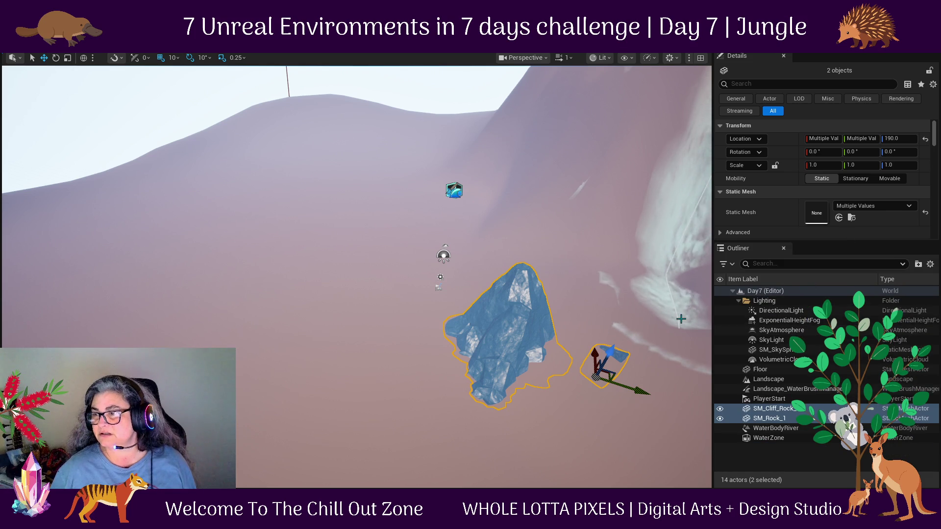
click(720, 321)
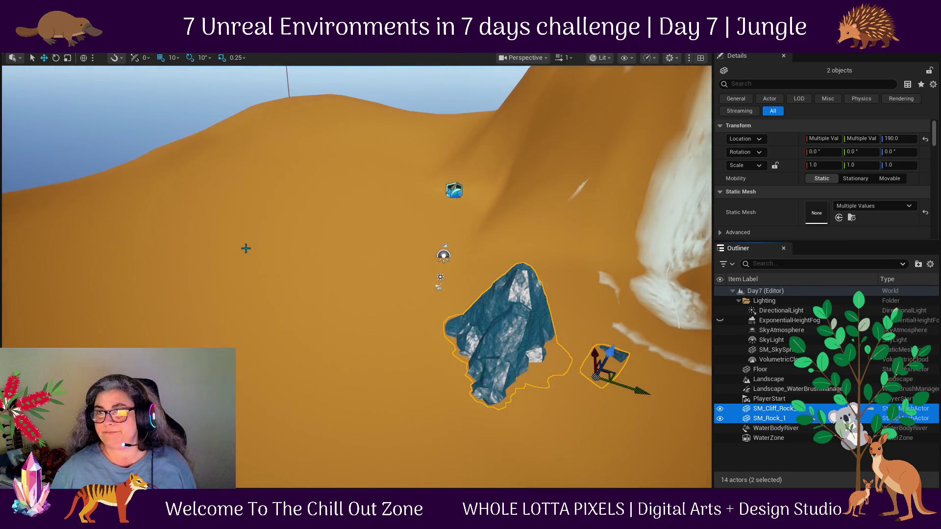
key(f)
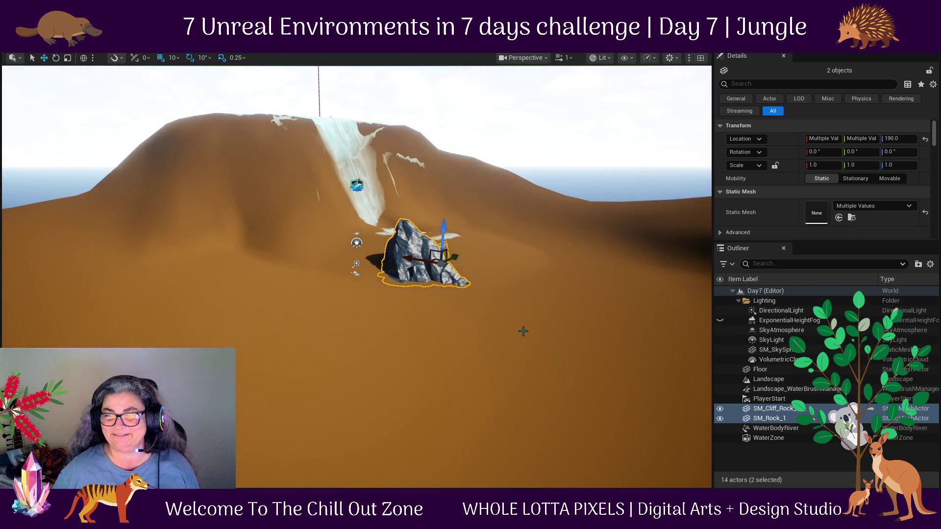
drag(534, 326, 589, 326)
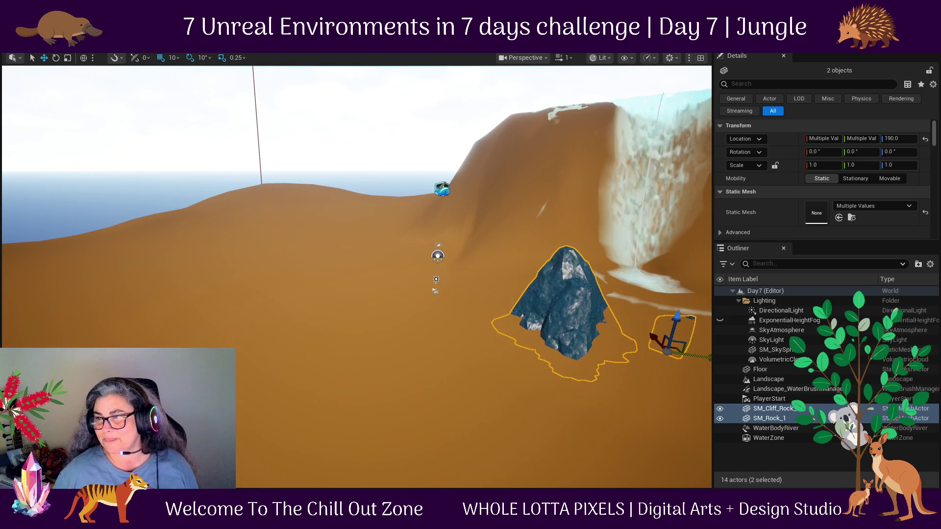
mouse_move(515, 361)
mouse_down()
mouse_move(525, 382)
mouse_move(603, 372)
mouse_move(459, 354)
mouse_move(442, 284)
mouse_up()
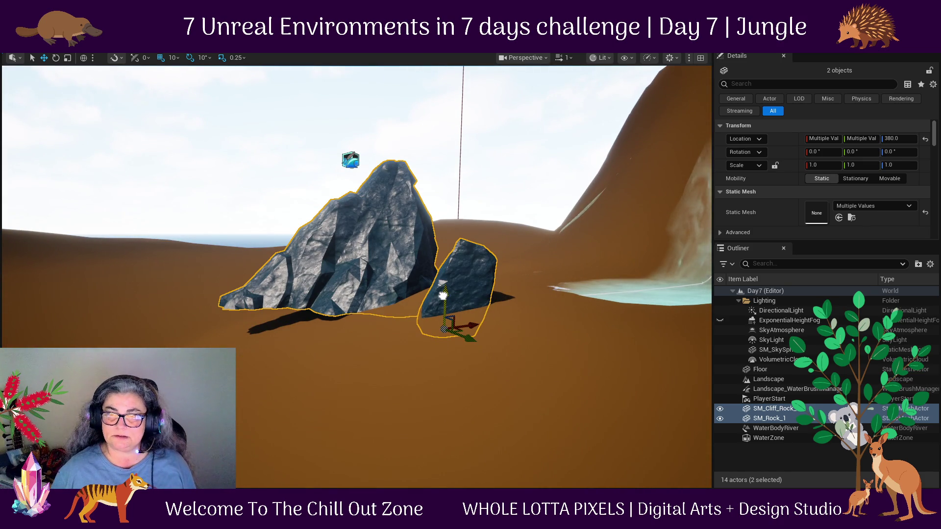
Reposition SM_Cliff_Rock_2 to X 470 and slide it along Y behind the boulder.
click(441, 283)
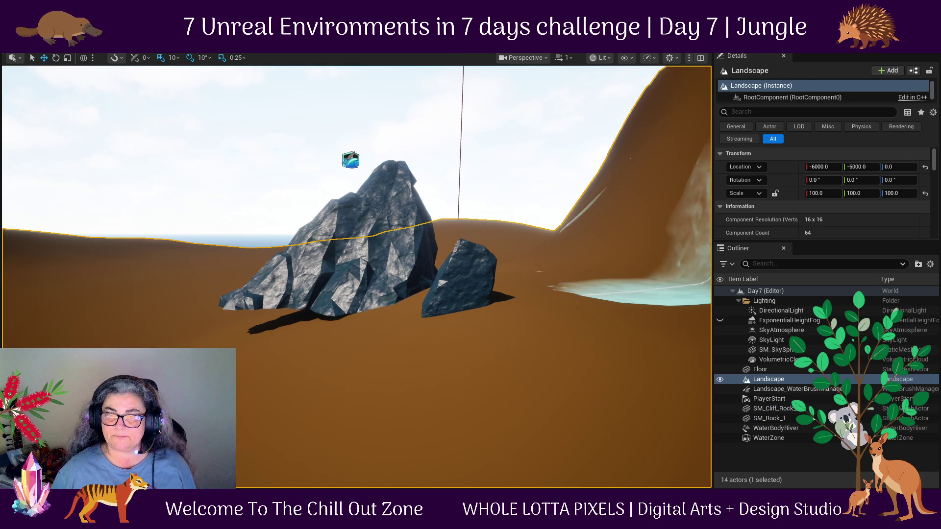
click(441, 283)
key(f)
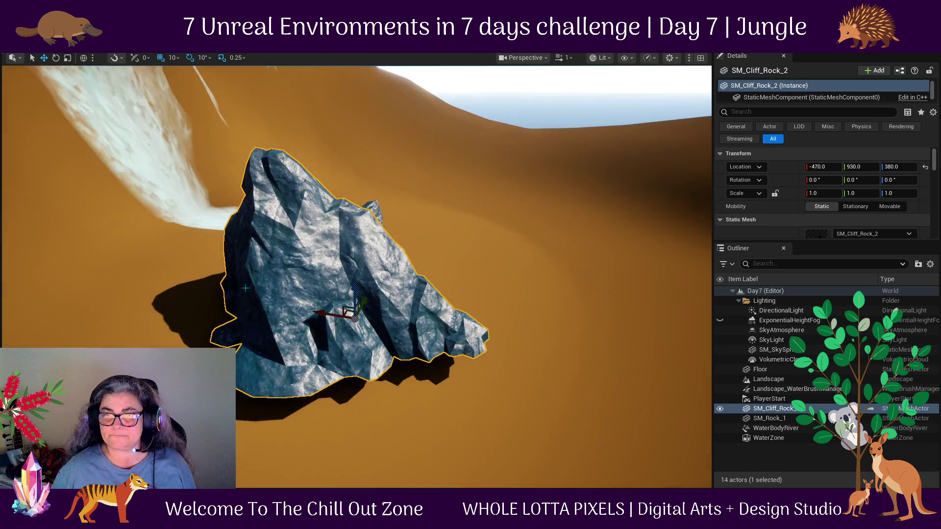
key(ctrl+z)
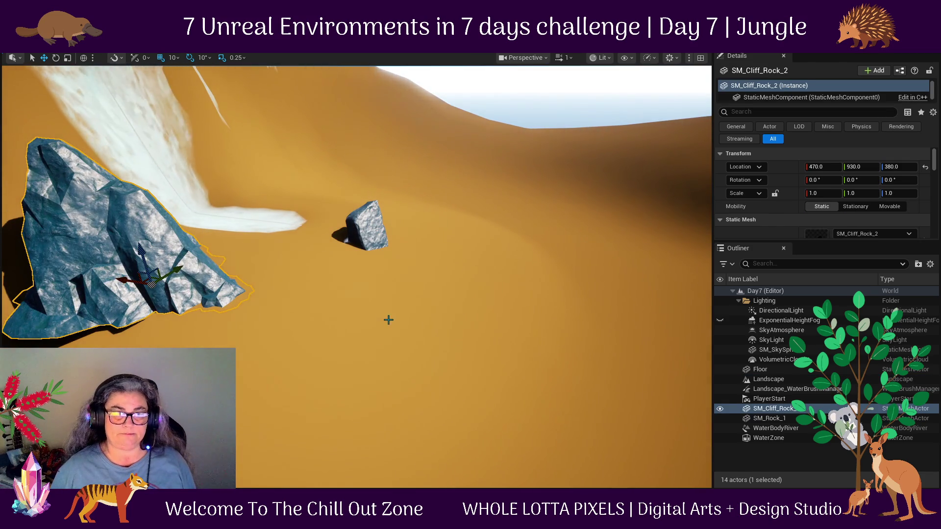
key(f)
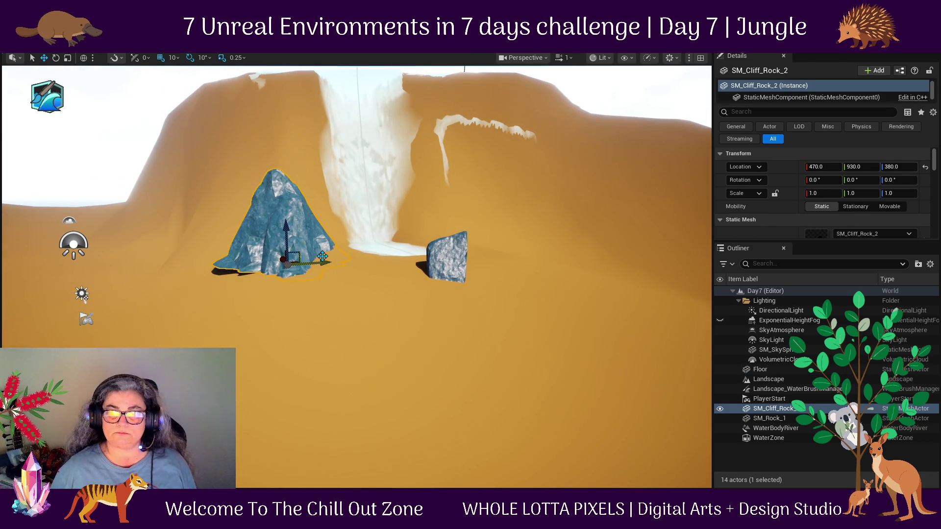
mouse_move(322, 257)
mouse_down()
mouse_move(359, 260)
mouse_move(260, 263)
mouse_move(328, 267)
mouse_up()
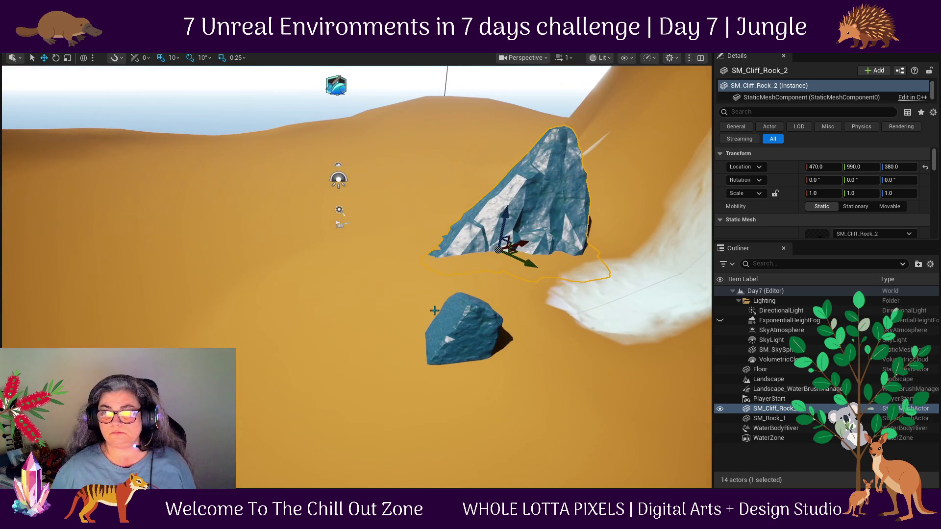
click(363, 292)
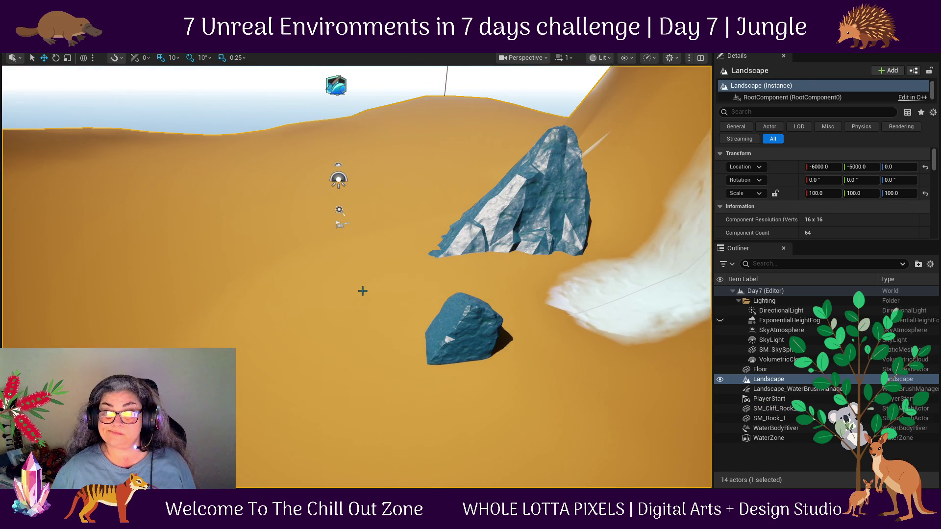
scroll(822, 214, down, 12)
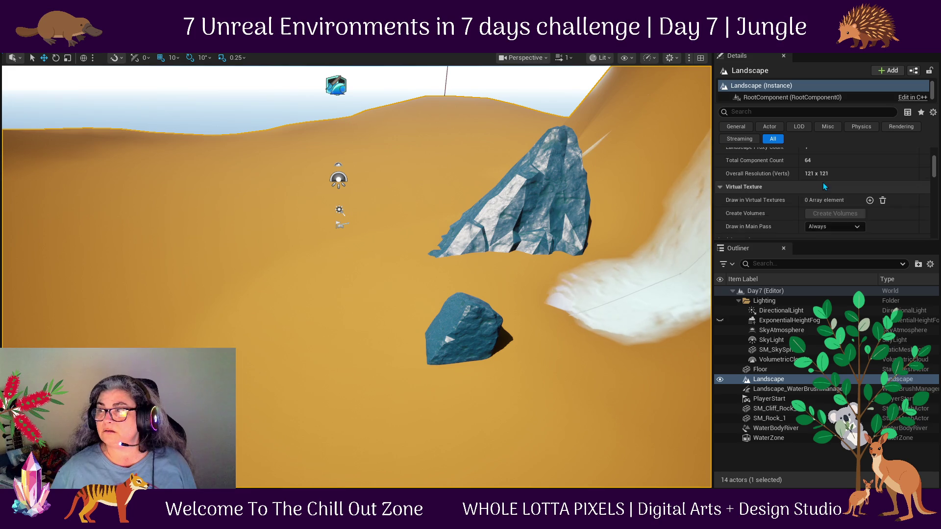
scroll(849, 203, up, 3)
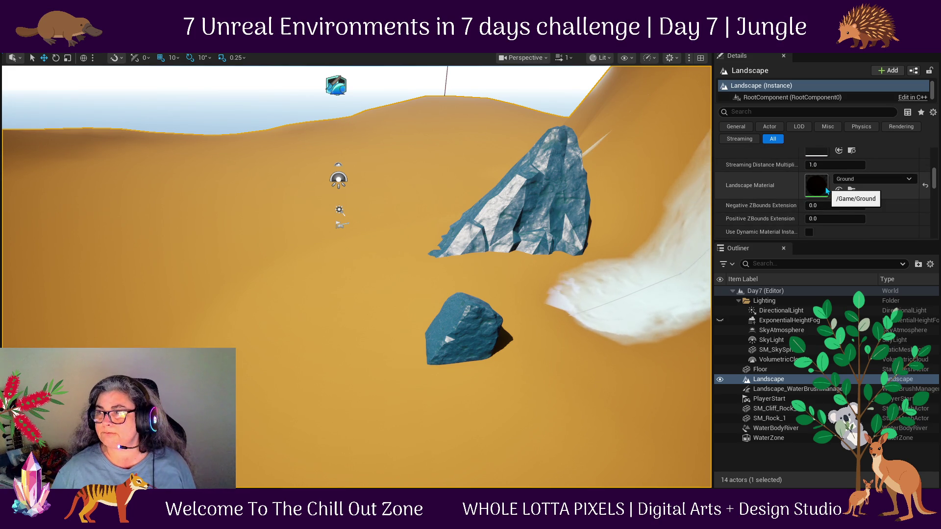
scroll(826, 190, up, 1)
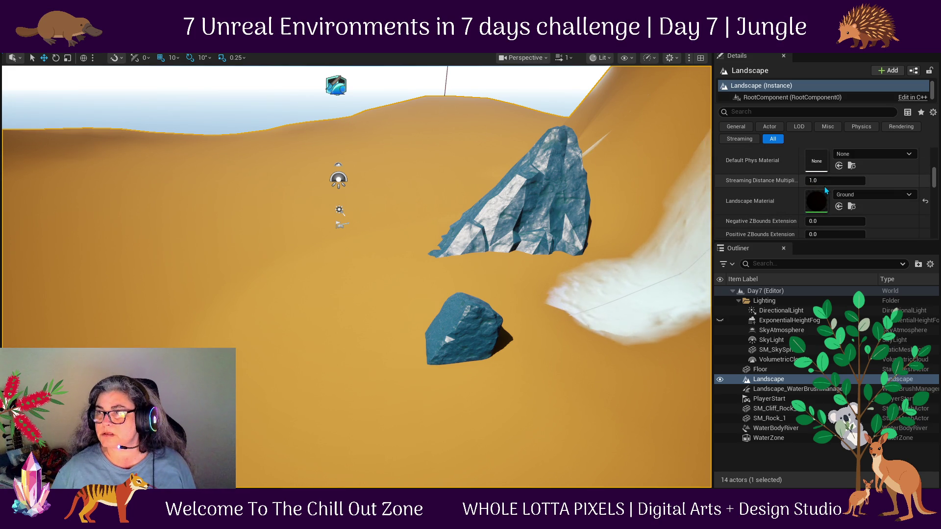
mouse_move(455, 324)
mouse_down()
mouse_move(399, 284)
mouse_move(376, 296)
mouse_move(349, 445)
mouse_move(446, 395)
mouse_move(294, 378)
mouse_up()
Place a Water Body Lake from Place Actors on the ground near the waterfall base.
click(149, 39)
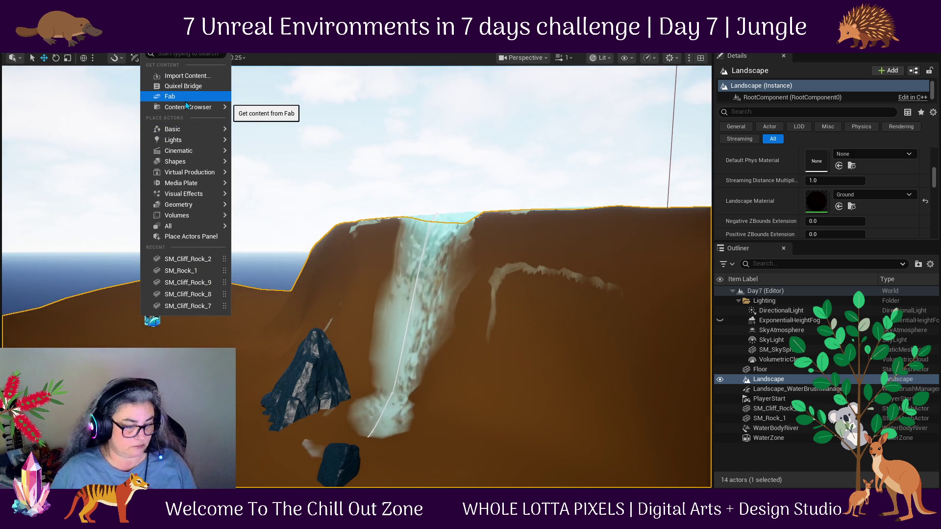
text(water)
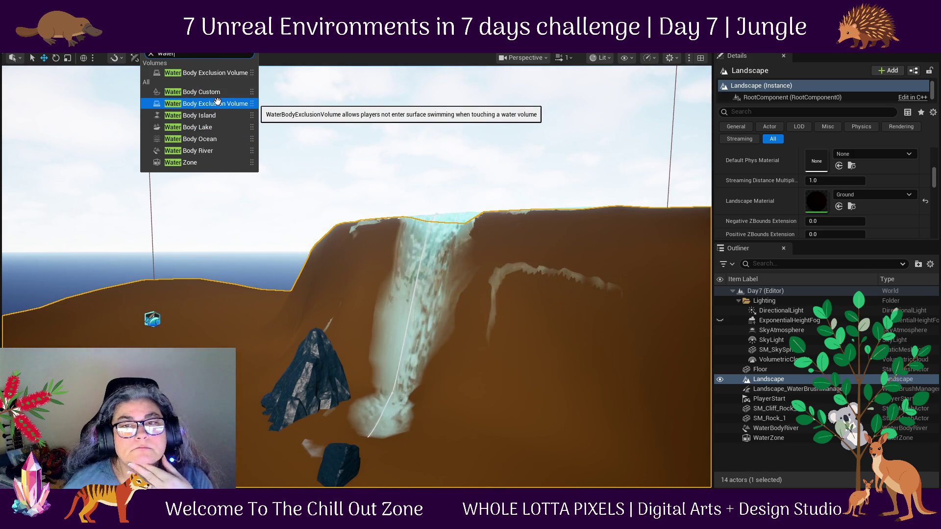
click(209, 128)
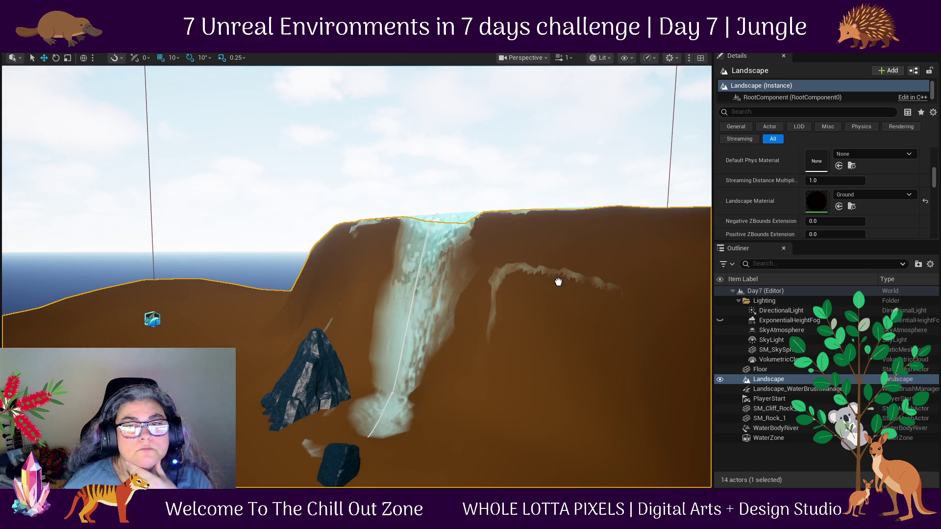
click(360, 423)
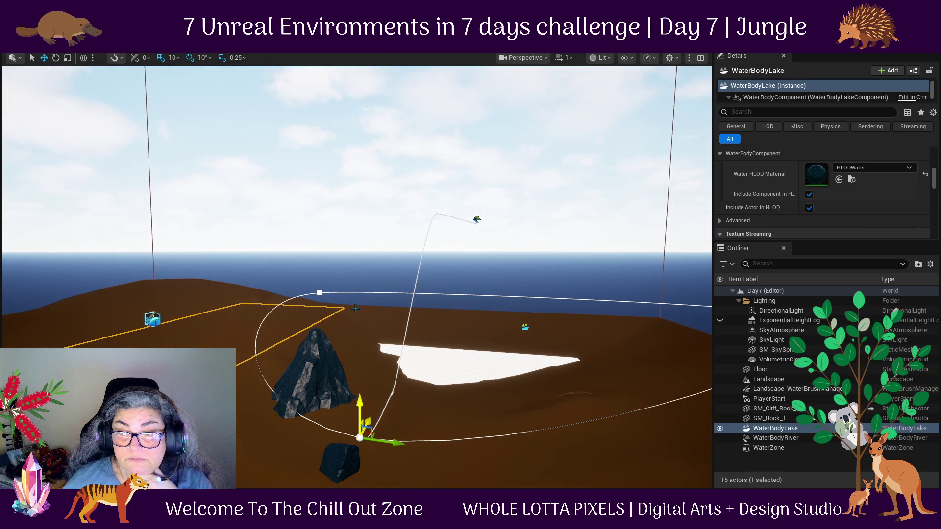
Scale the lake up uniformly and drag one outline point to the left.
key(r)
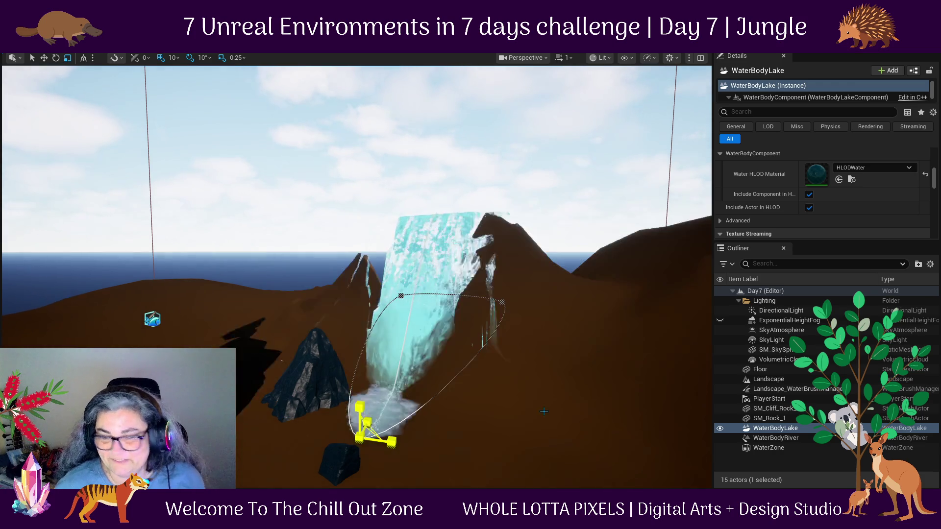
key(ctrl+z)
drag(360, 434, 361, 433)
click(570, 374)
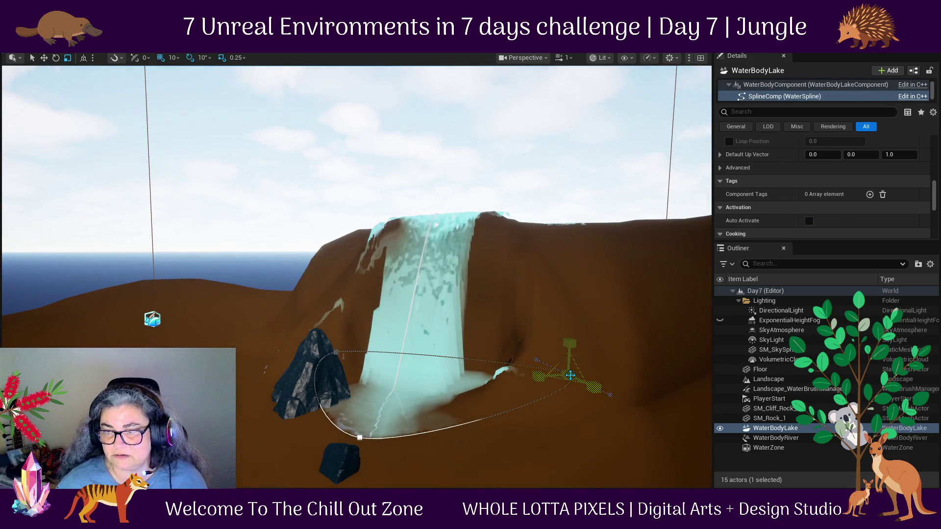
drag(607, 378, 500, 366)
Pull the lake's top outline point onto the rock by the waterfall.
mouse_move(437, 459)
mouse_down()
mouse_move(407, 453)
mouse_move(436, 458)
mouse_move(453, 273)
mouse_up()
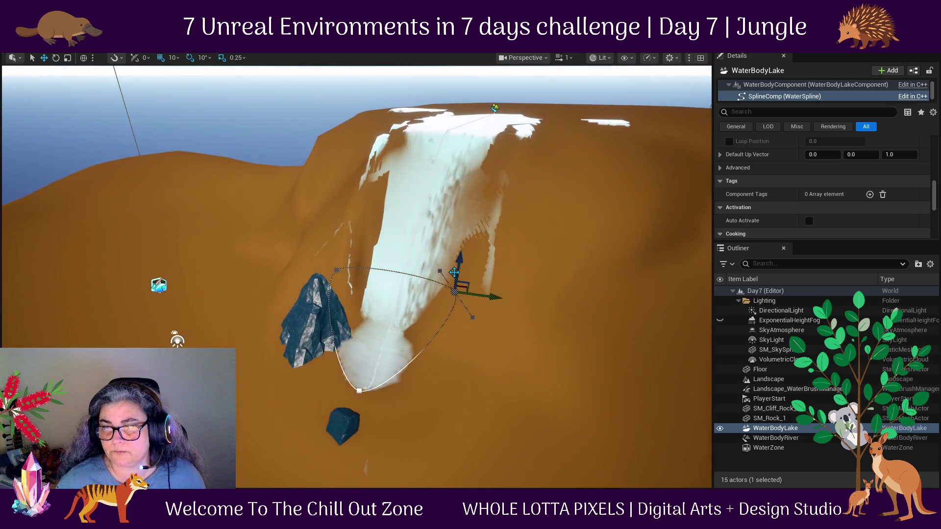
mouse_move(567, 283)
mouse_down()
mouse_move(549, 313)
mouse_move(623, 407)
mouse_move(518, 415)
mouse_up()
click(506, 306)
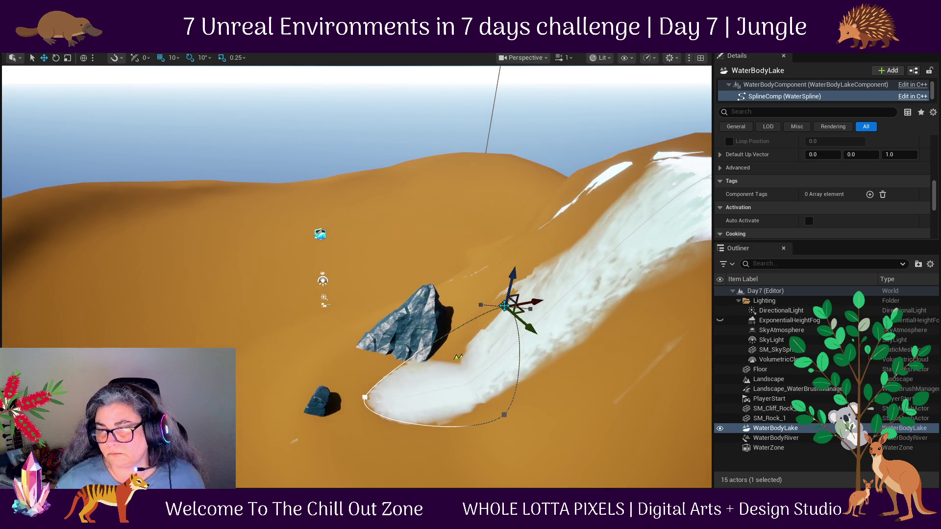
mouse_move(505, 301)
mouse_down()
mouse_move(437, 345)
mouse_move(422, 314)
mouse_move(561, 455)
mouse_up()
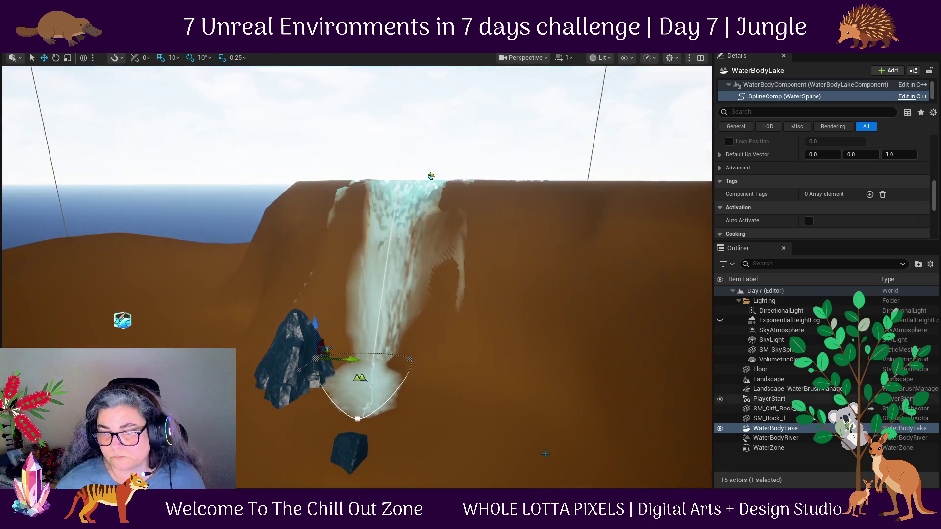
Move the whole lake onto the waterfall base and select its lower-right outline point.
click(431, 176)
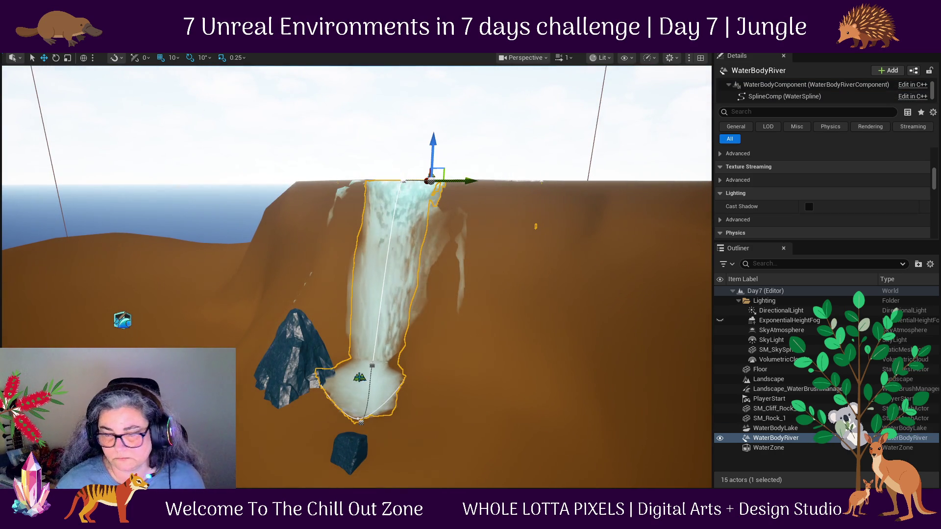
click(360, 377)
mouse_move(384, 420)
mouse_down()
mouse_move(513, 444)
mouse_move(385, 452)
mouse_move(515, 446)
mouse_up()
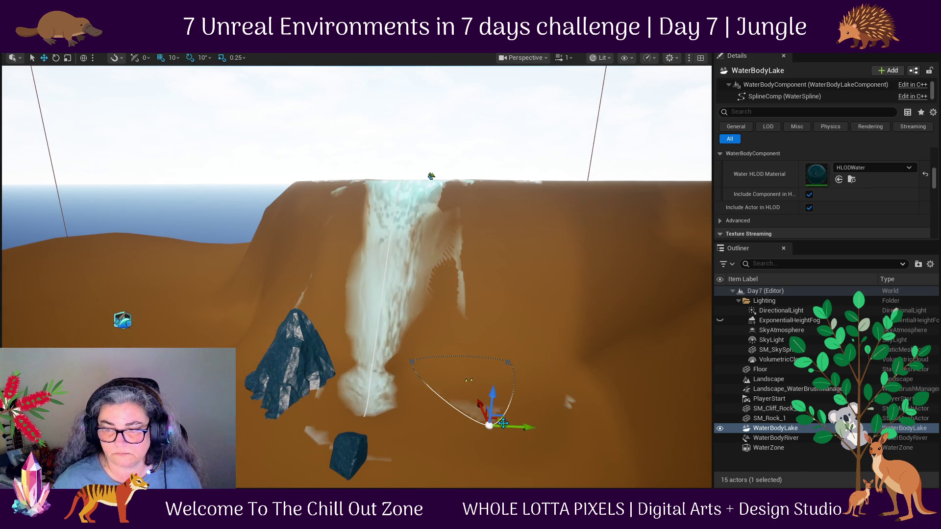
drag(519, 385, 377, 379)
mouse_move(457, 362)
mouse_down()
mouse_move(185, 329)
mouse_move(411, 309)
mouse_up()
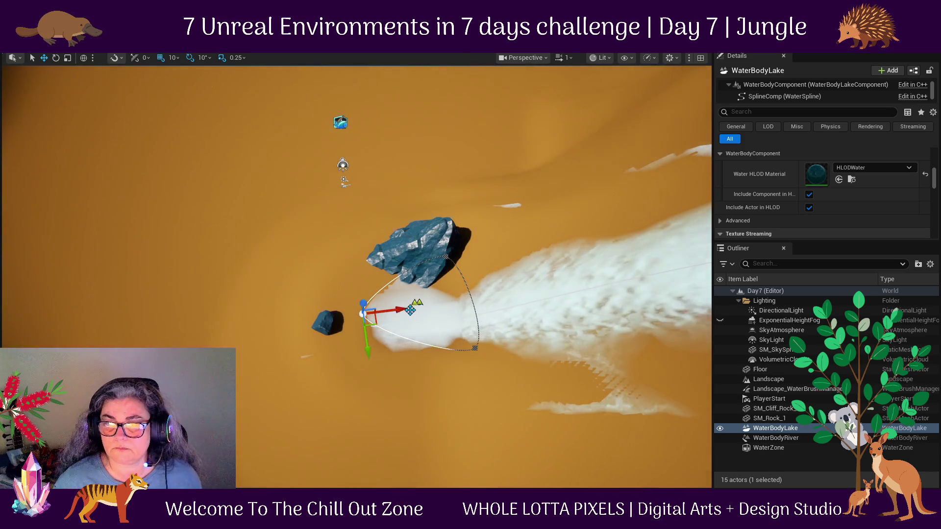
click(475, 348)
right_click(406, 339)
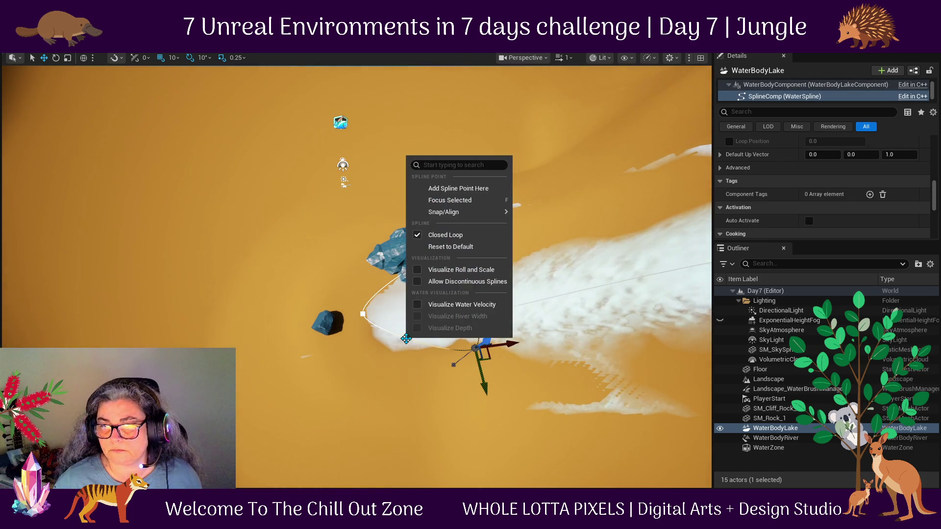
Add a new spline point to the lake outline and pull it downward.
click(459, 189)
drag(419, 350, 403, 404)
drag(411, 302, 411, 196)
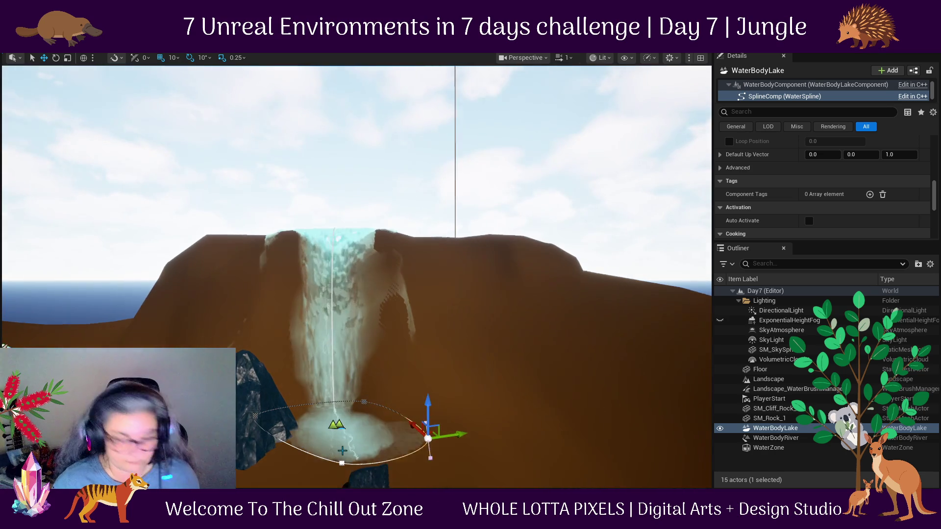
key(f)
drag(347, 447, 347, 377)
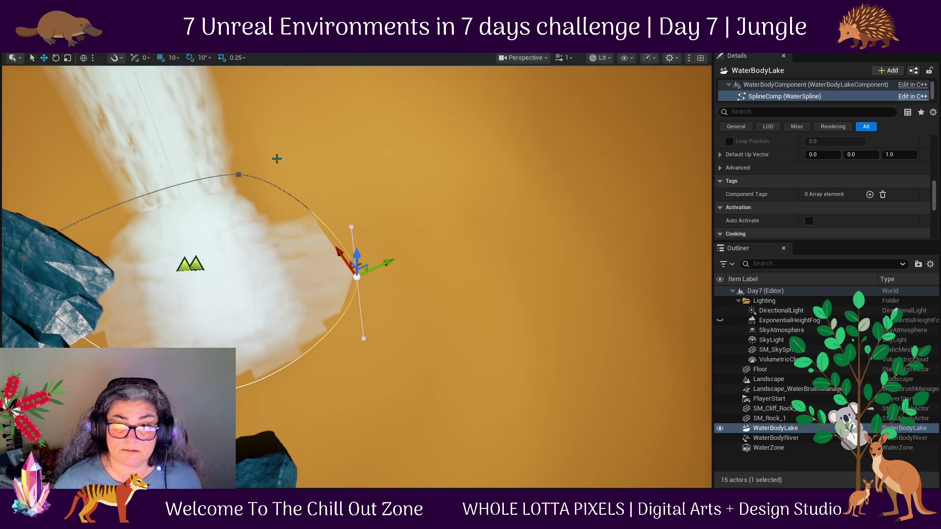
Drag the top, right and lower outline points outward to widen the lake toward the left rock.
click(238, 174)
drag(230, 163, 257, 204)
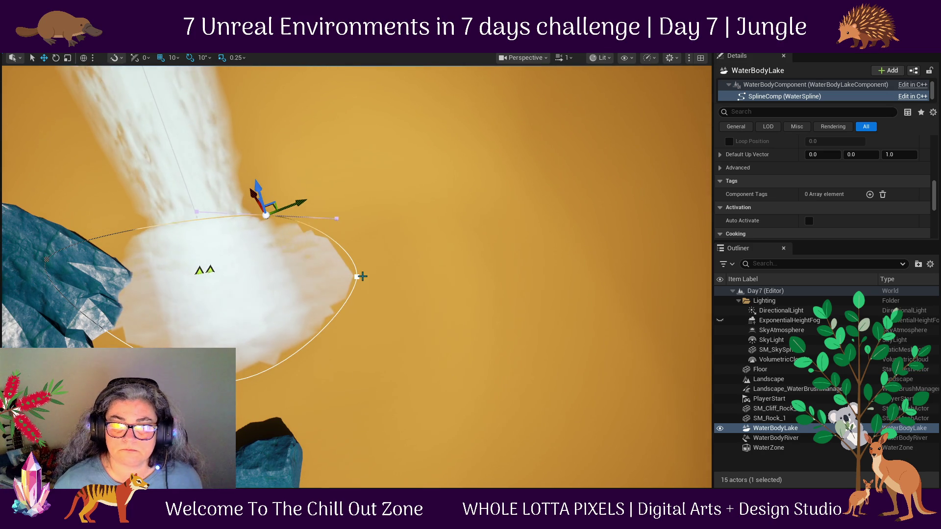
click(358, 276)
mouse_move(343, 260)
mouse_down()
mouse_move(396, 315)
mouse_move(377, 330)
mouse_up()
drag(476, 327, 476, 343)
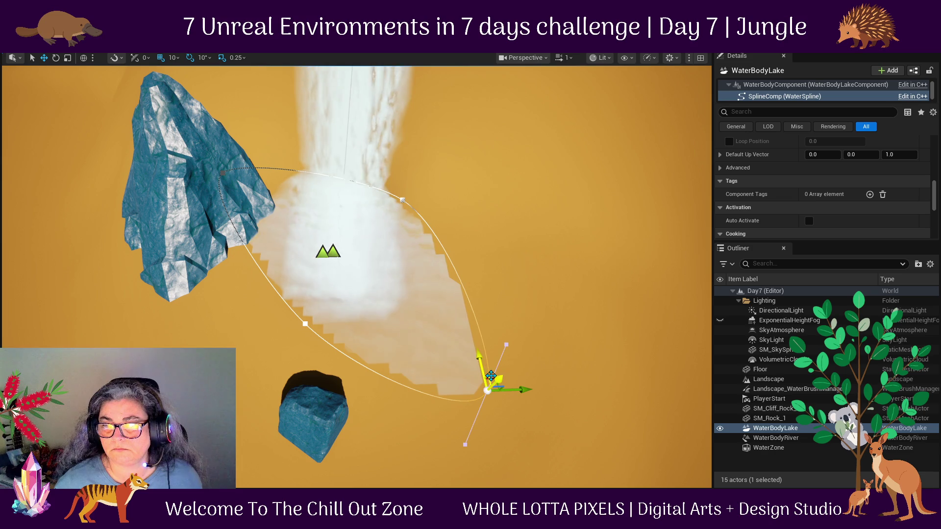
mouse_move(590, 351)
mouse_down()
mouse_move(501, 404)
mouse_move(560, 415)
mouse_move(553, 439)
mouse_up()
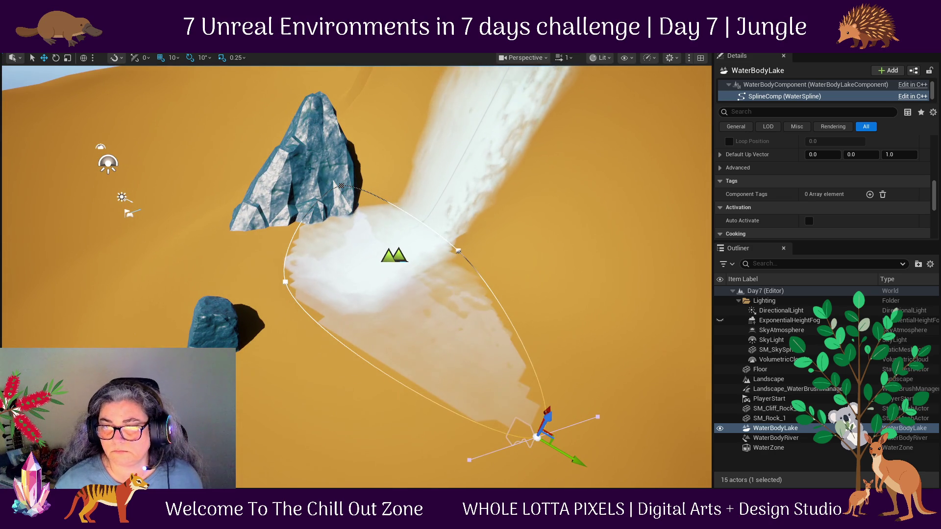
click(285, 282)
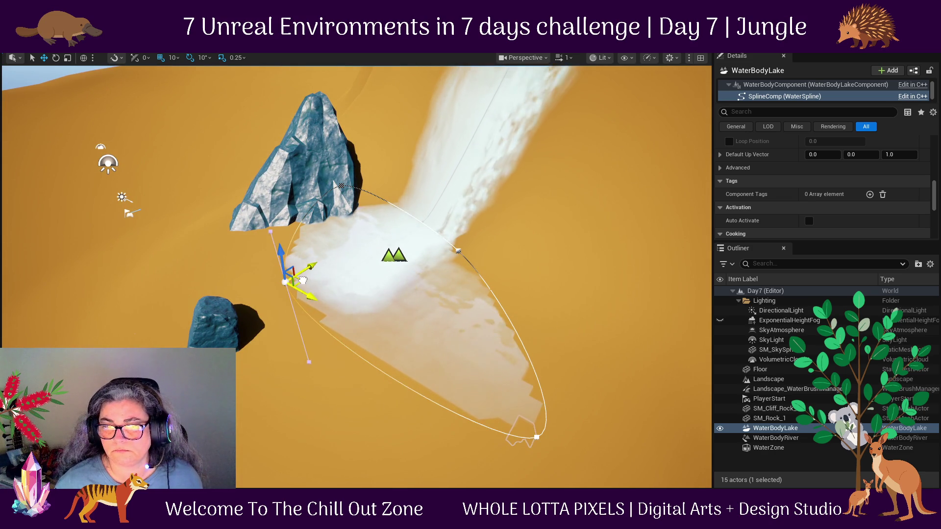
drag(306, 284, 189, 267)
Refine the lake point positions from above to round out the pool.
drag(240, 318, 363, 265)
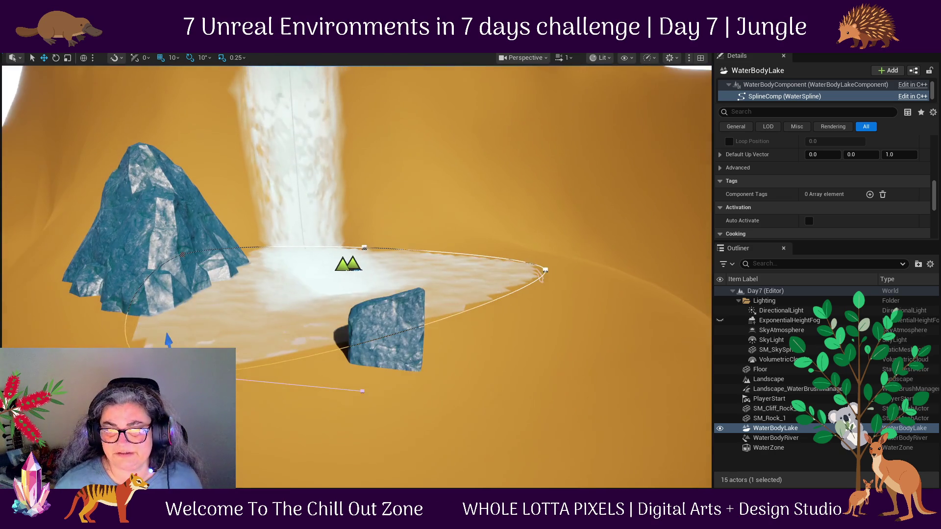
scroll(255, 309, up, 5)
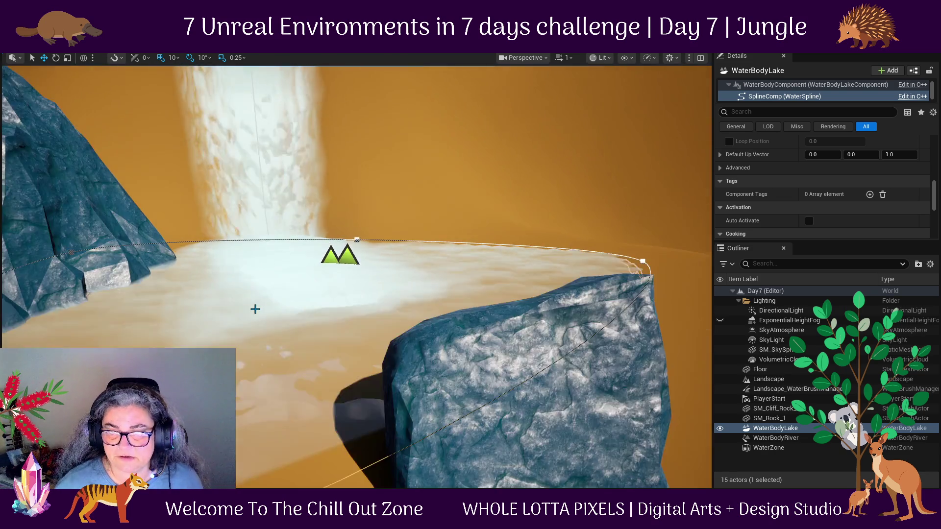
drag(255, 309, 255, 362)
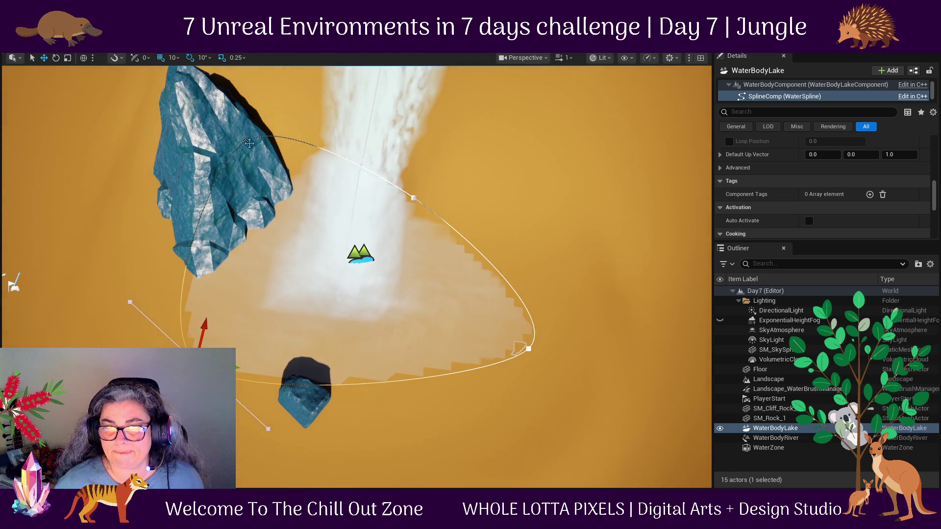
mouse_move(257, 132)
mouse_down()
mouse_move(189, 190)
mouse_move(238, 201)
mouse_up()
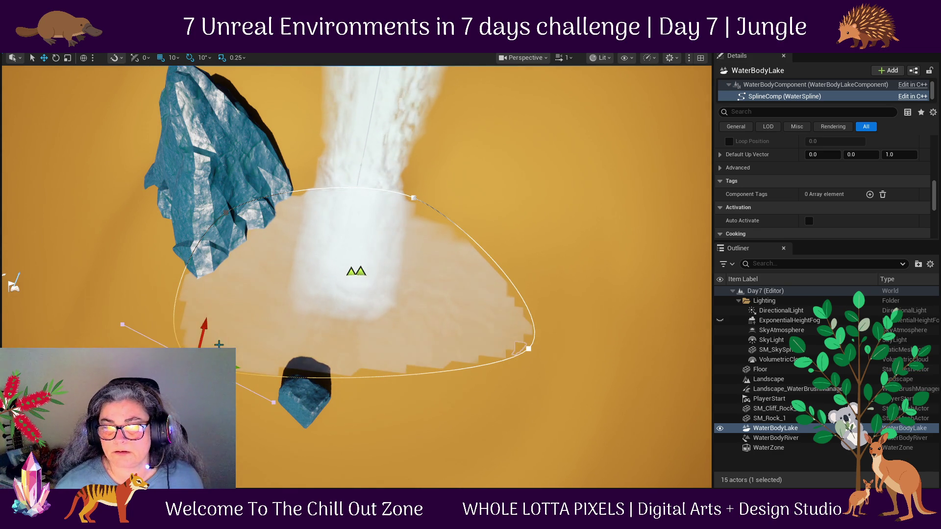
drag(255, 452, 260, 452)
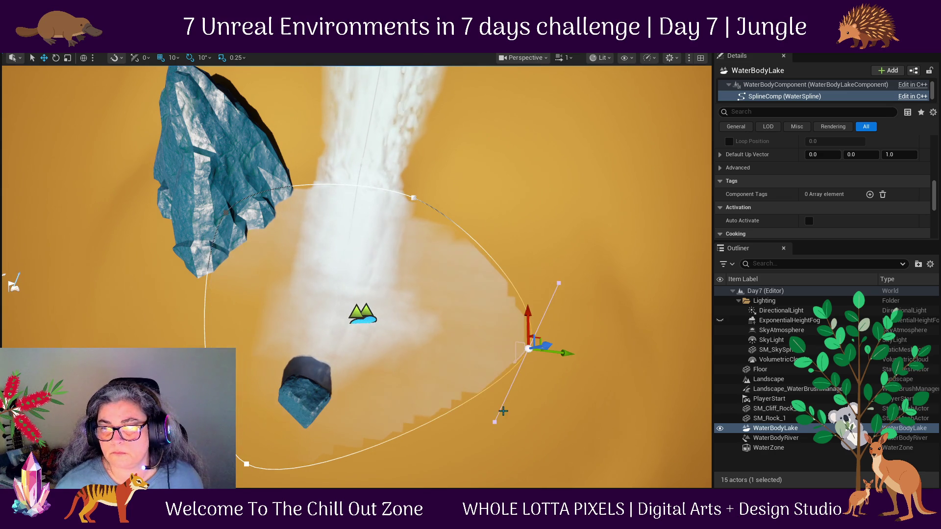
drag(509, 416, 492, 449)
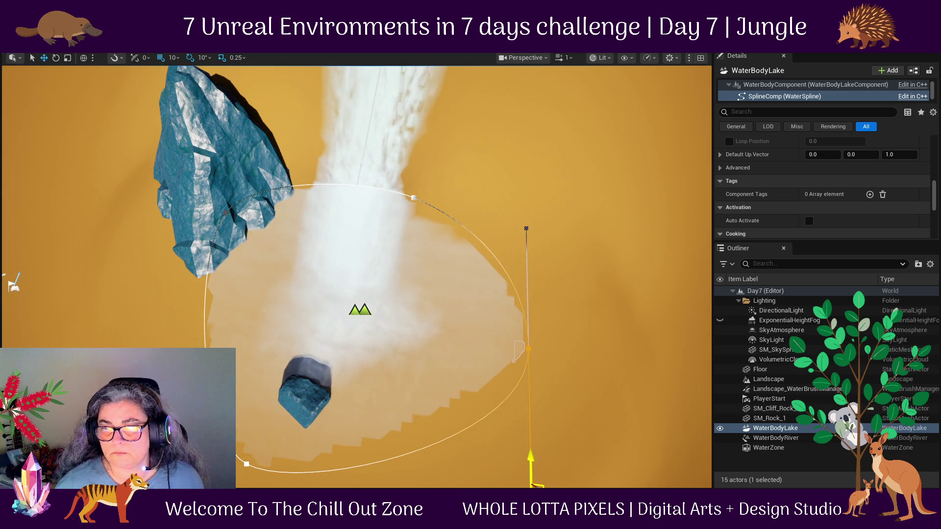
scroll(504, 267, down, 3)
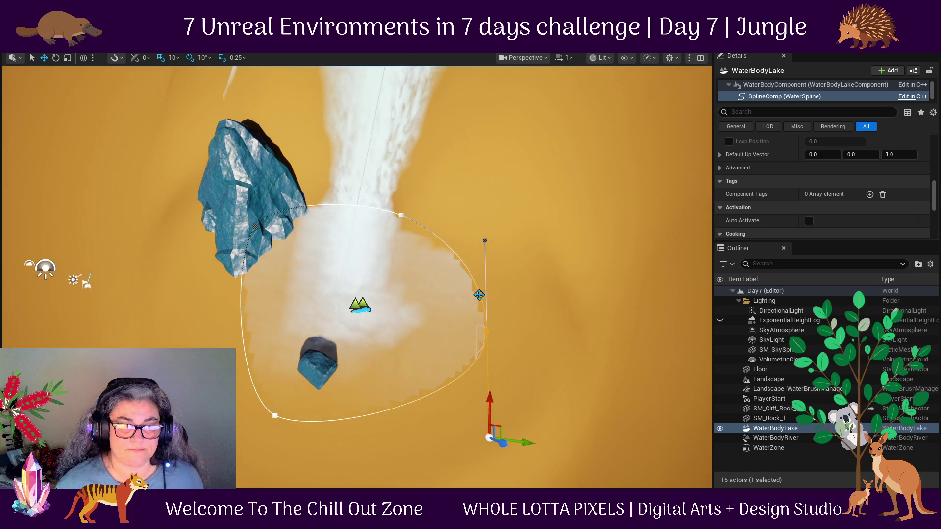
drag(494, 288, 453, 290)
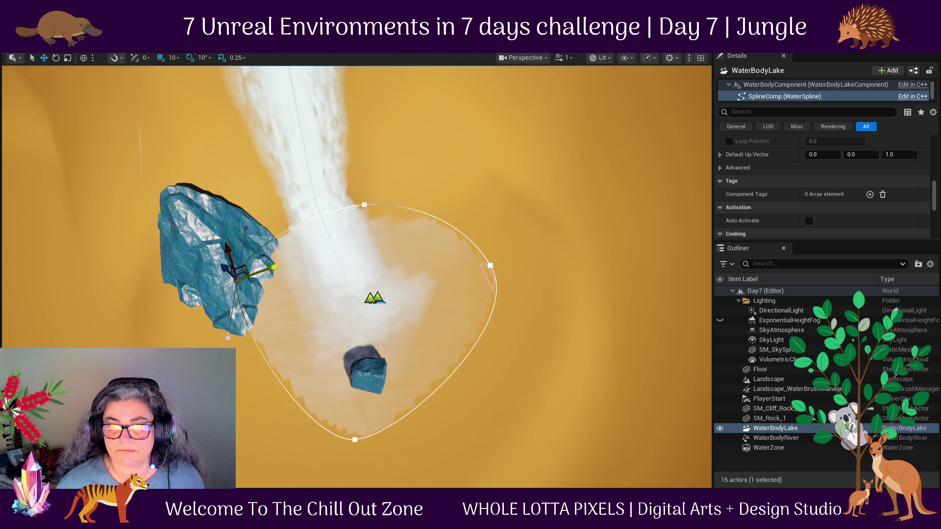
drag(254, 273, 291, 272)
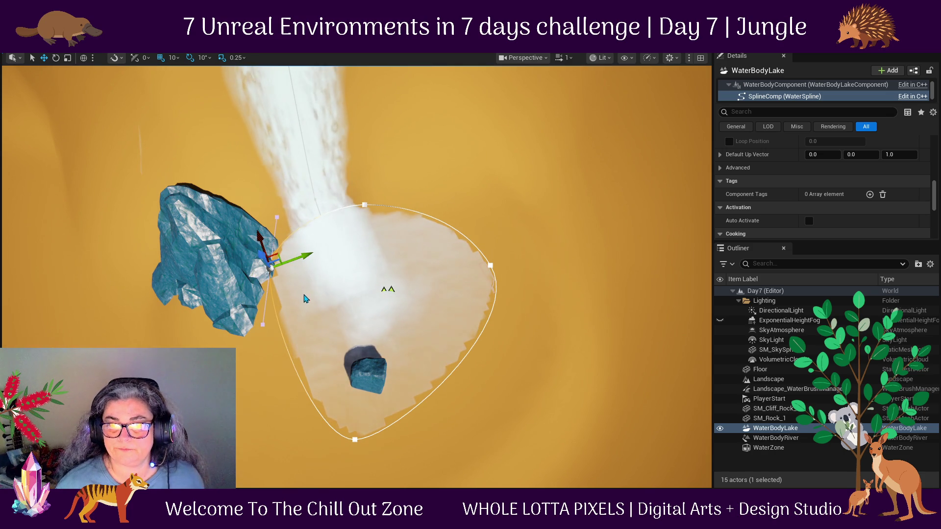
Adjust a point's tangent handle to curve the lake edge around the boulder.
drag(398, 304, 298, 194)
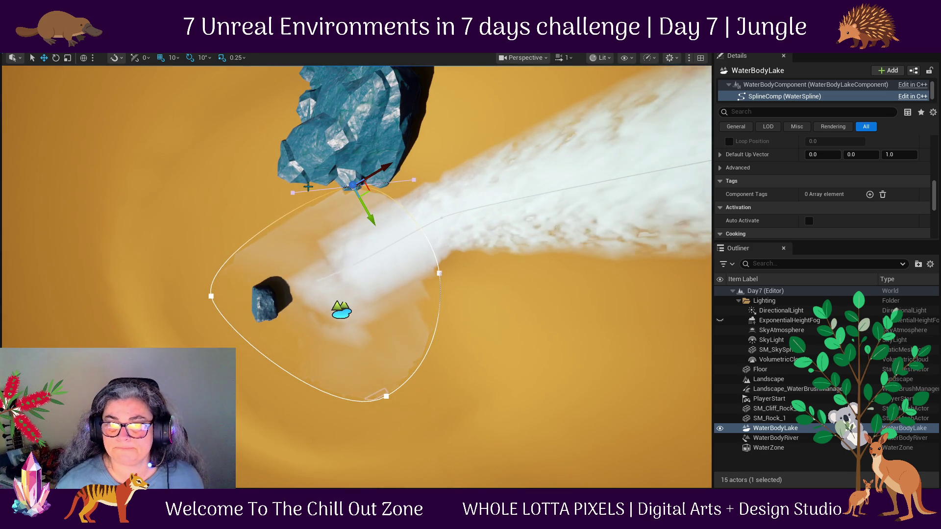
click(296, 193)
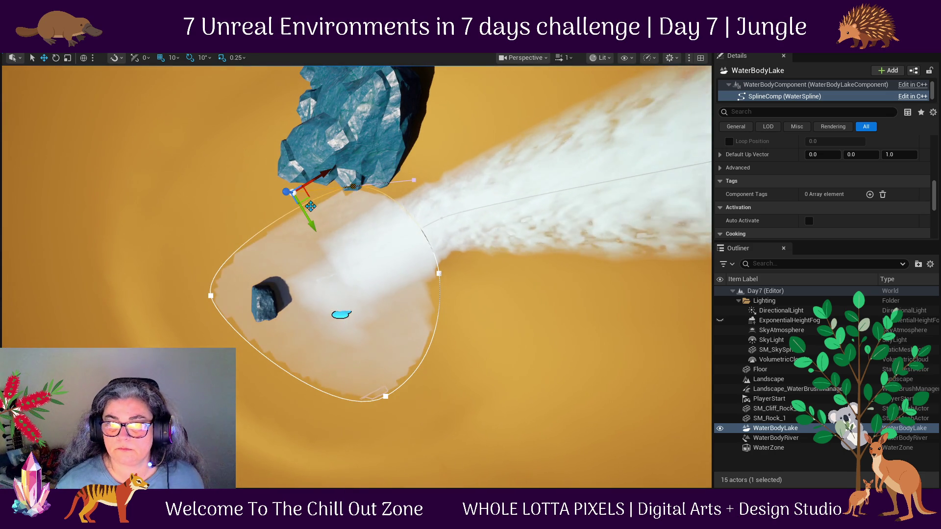
mouse_move(296, 194)
mouse_down()
mouse_move(210, 179)
mouse_move(204, 168)
mouse_up()
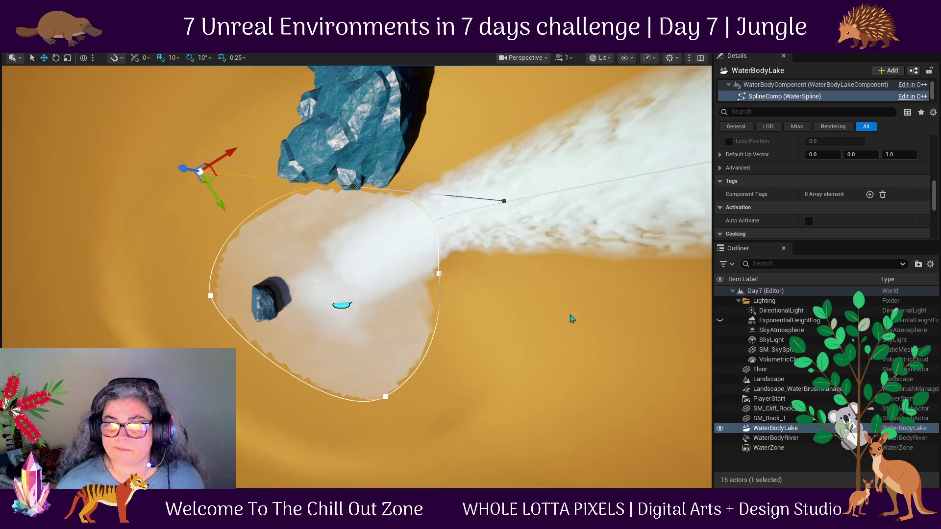
drag(372, 379, 319, 314)
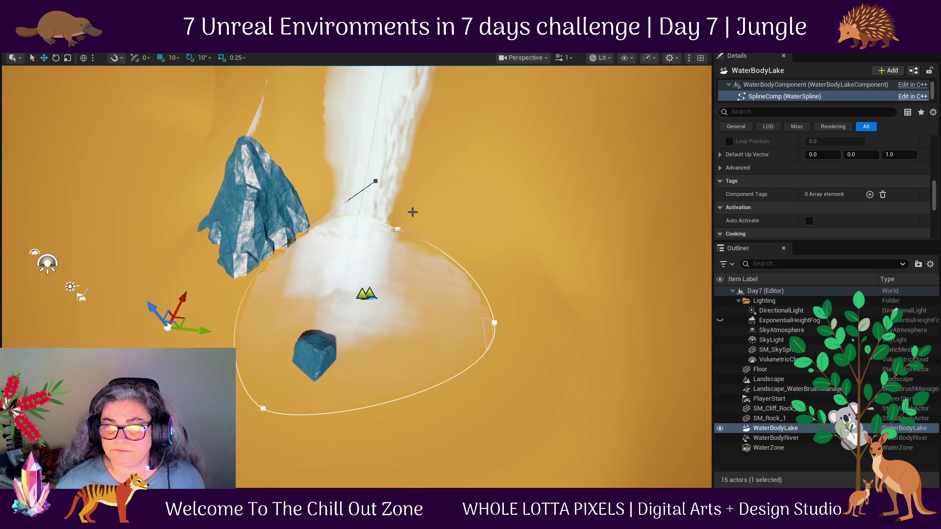
click(397, 224)
Turn ExponentialHeightFog back on in the Outliner so the pink haze returns.
drag(441, 220, 336, 290)
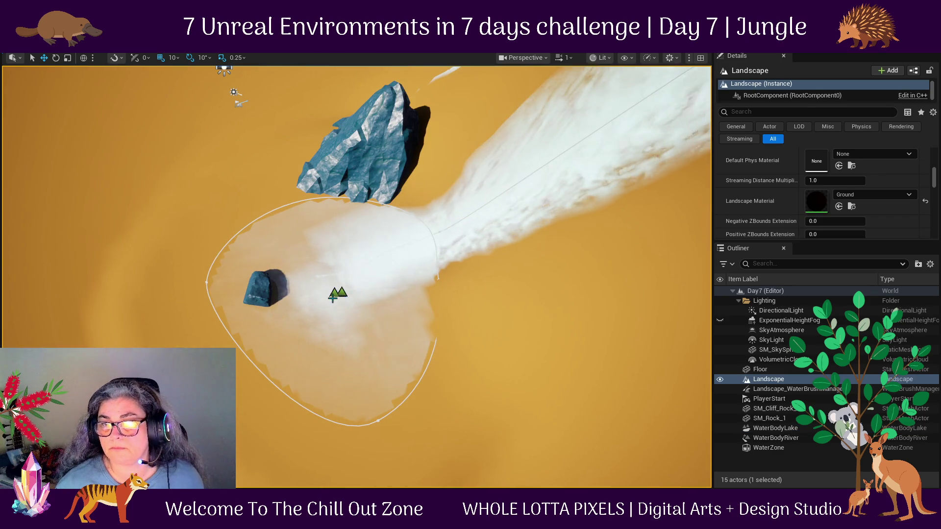
mouse_move(505, 420)
mouse_down()
mouse_move(441, 421)
mouse_move(432, 343)
mouse_up()
scroll(240, 321, up, 8)
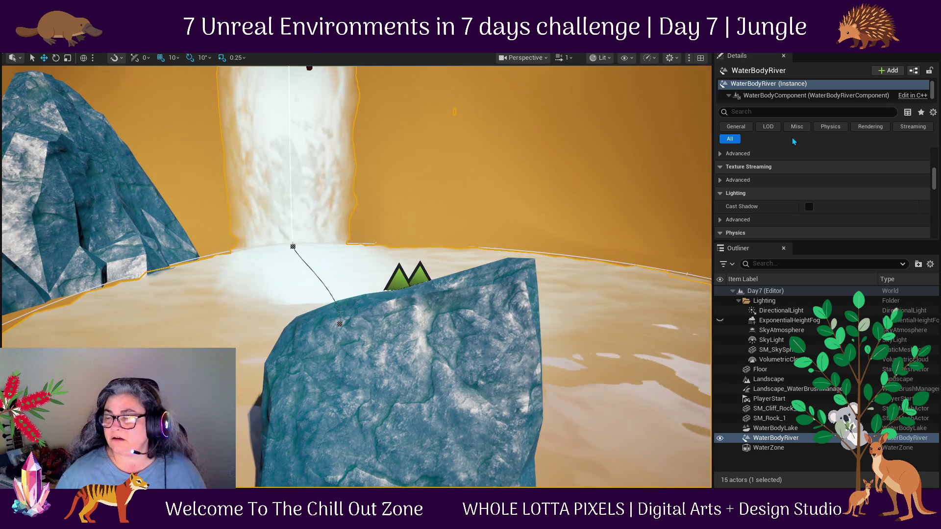
click(720, 320)
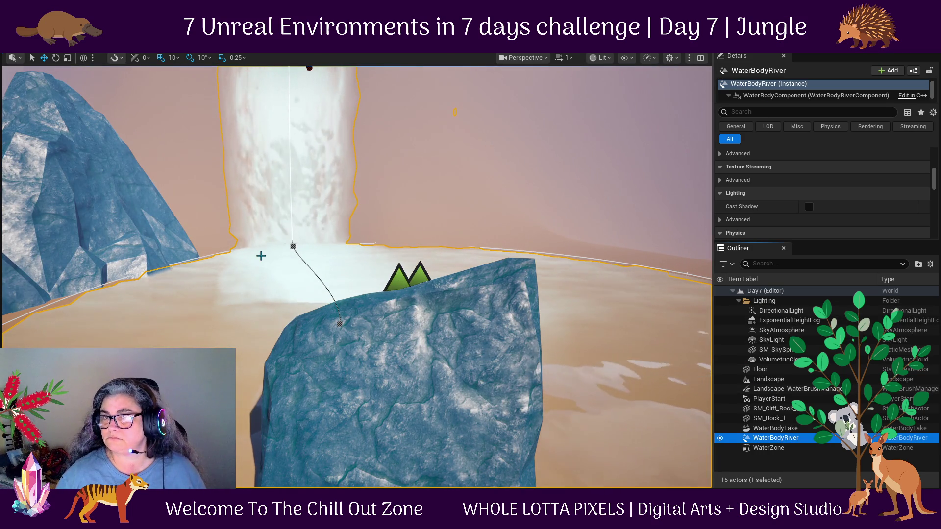
scroll(266, 254, down, 6)
drag(513, 296, 353, 276)
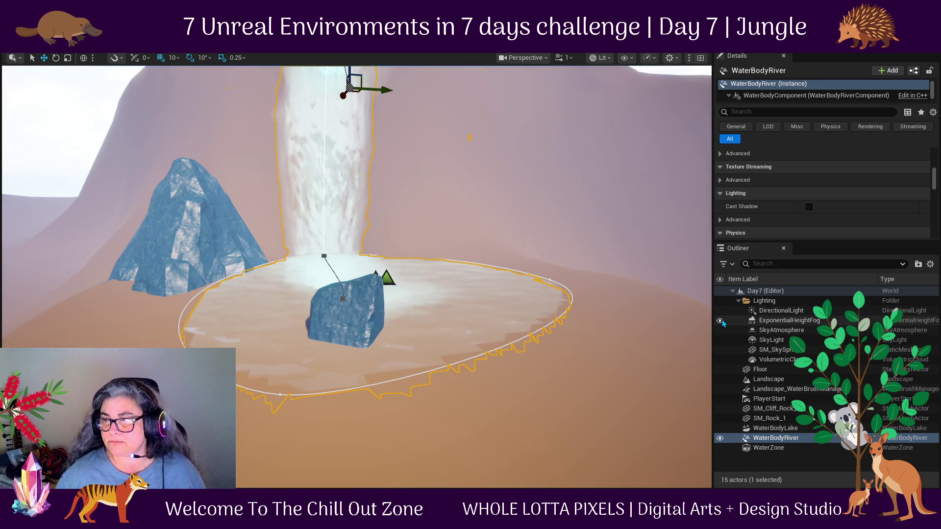
Toggle the fog's Rendering Visible off and on and expand its Advanced options.
click(770, 324)
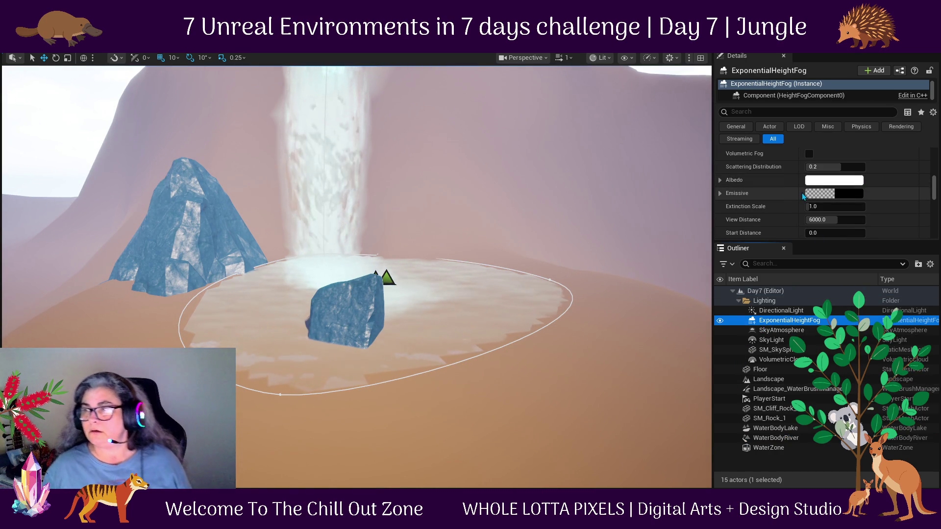
scroll(783, 205, down, 2)
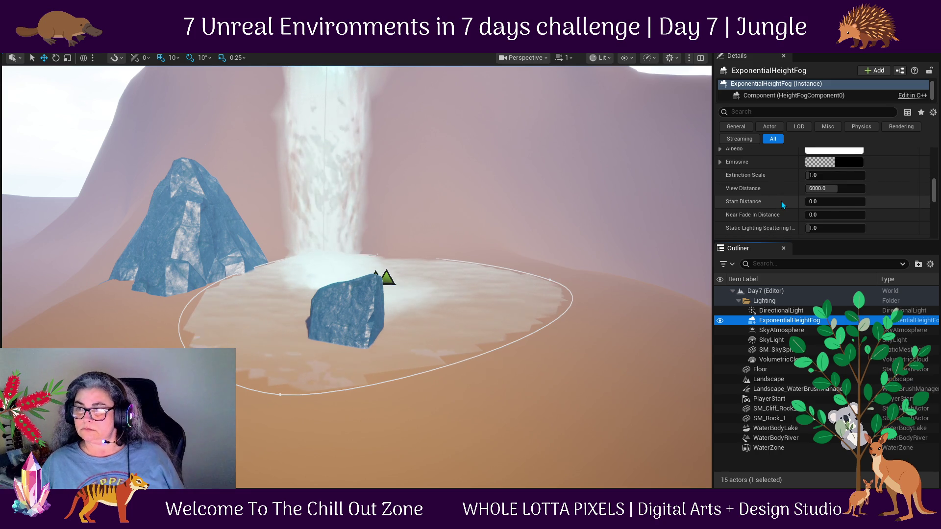
scroll(781, 201, down, 3)
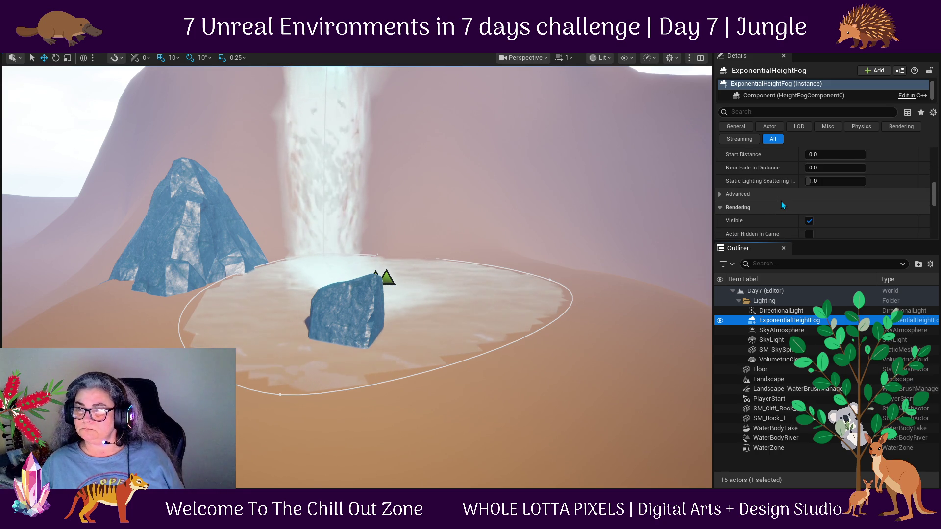
scroll(781, 201, down, 2)
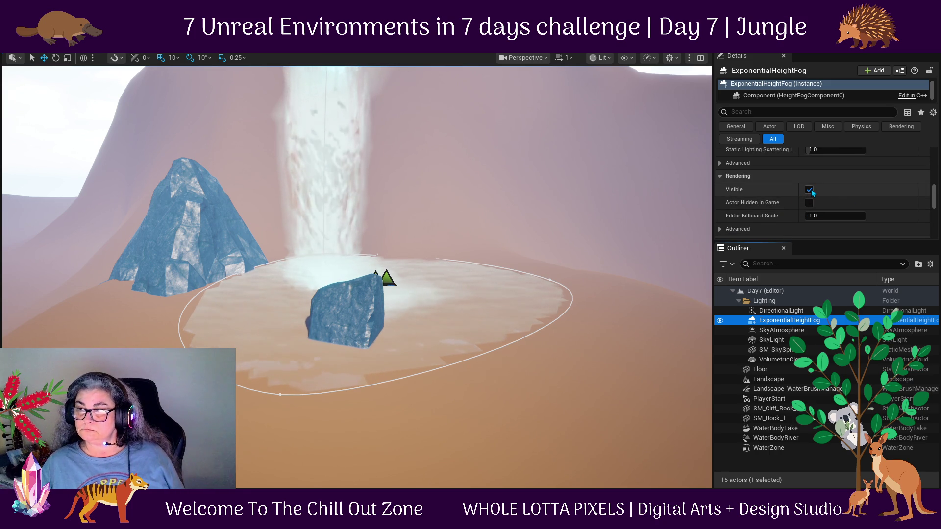
click(809, 190)
click(810, 190)
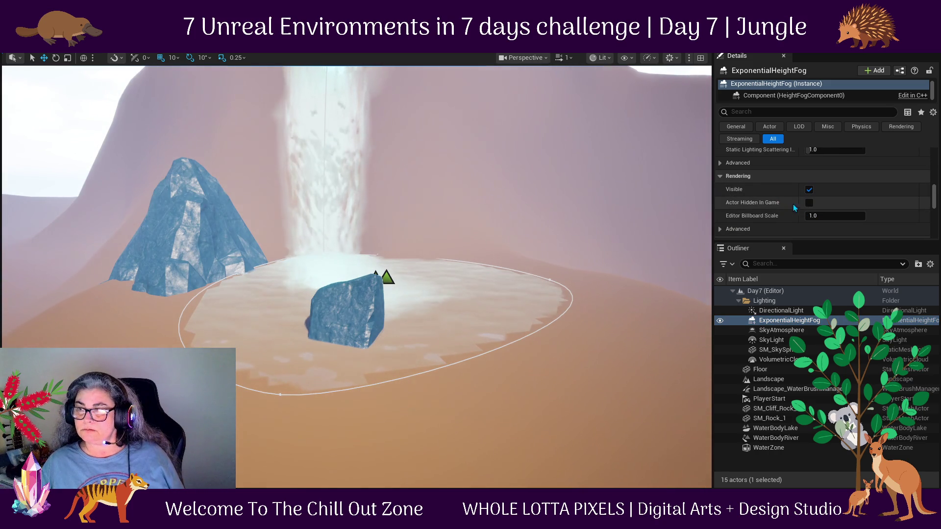
scroll(734, 220, down, 3)
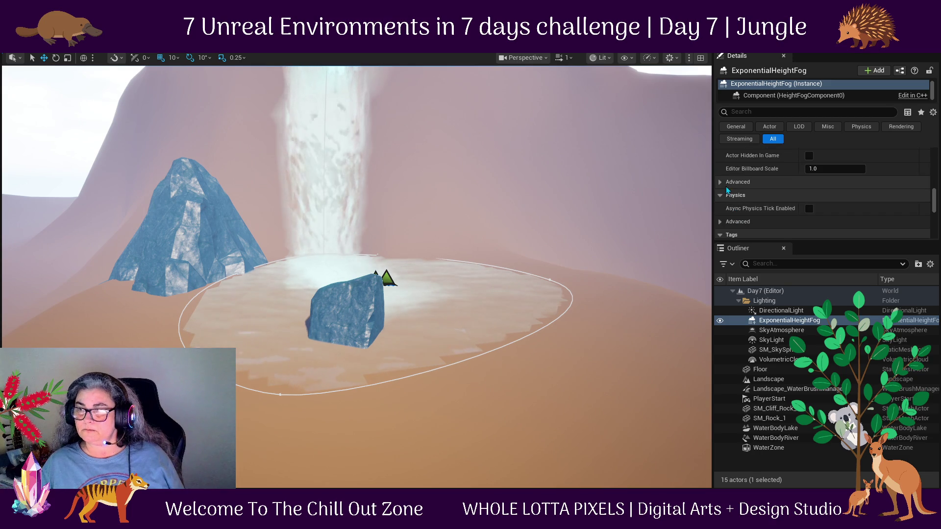
click(720, 183)
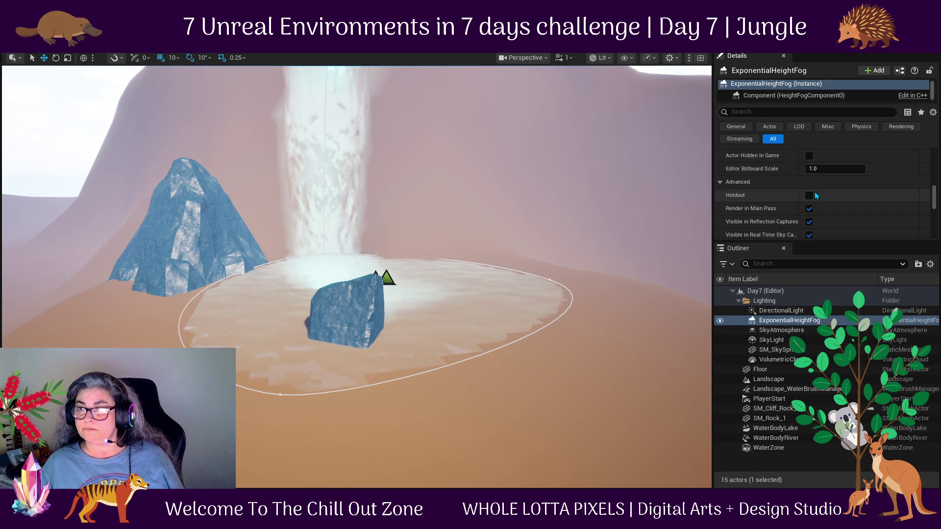
click(204, 250)
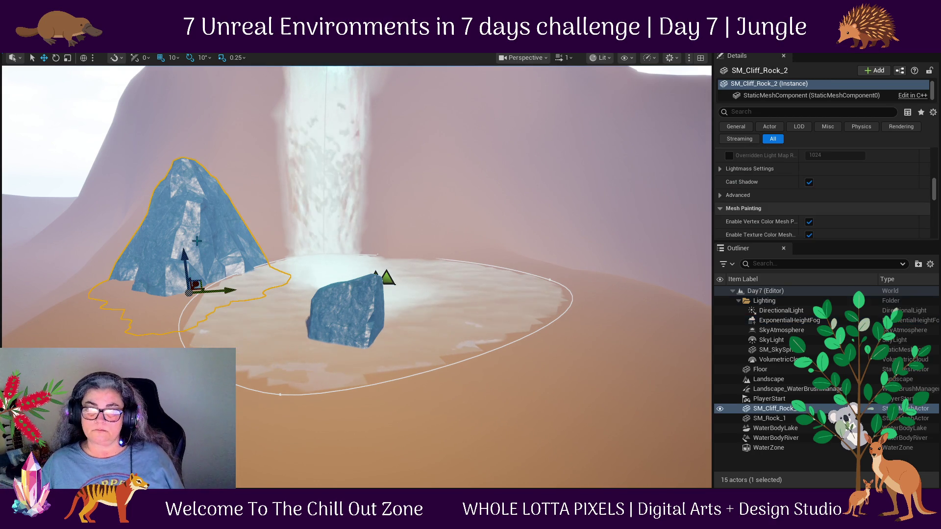
Move the small rock SM_Rock_1 to the pond's right edge.
drag(176, 319, 129, 326)
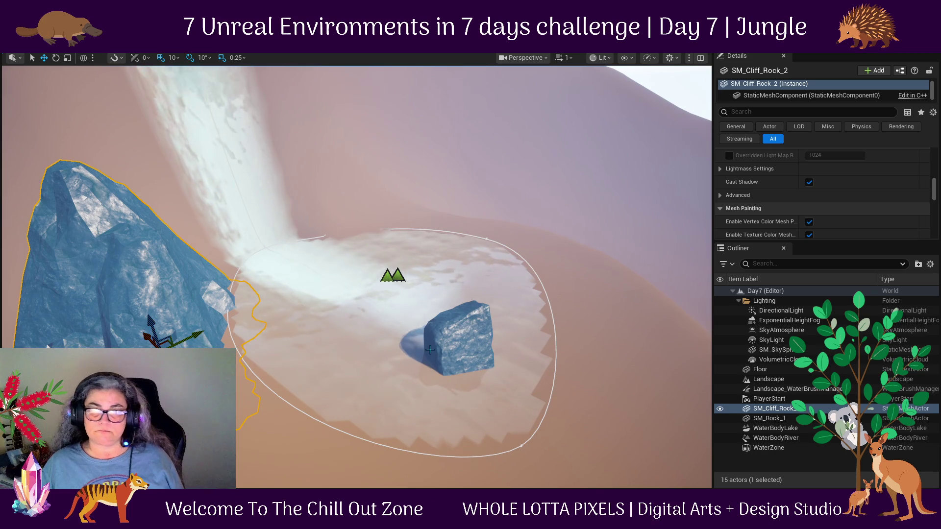
click(458, 348)
drag(606, 332, 442, 389)
mouse_move(341, 387)
mouse_down()
mouse_move(691, 378)
mouse_move(534, 378)
mouse_move(618, 382)
mouse_up()
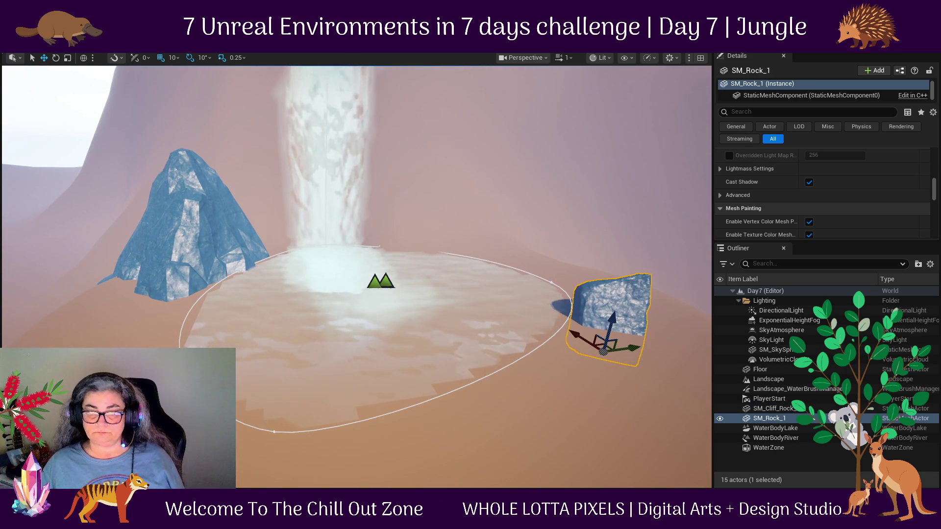
Select SM_Rock_2 through SM_Rock_5 in the Content Drawer.
key(ctrl+space)
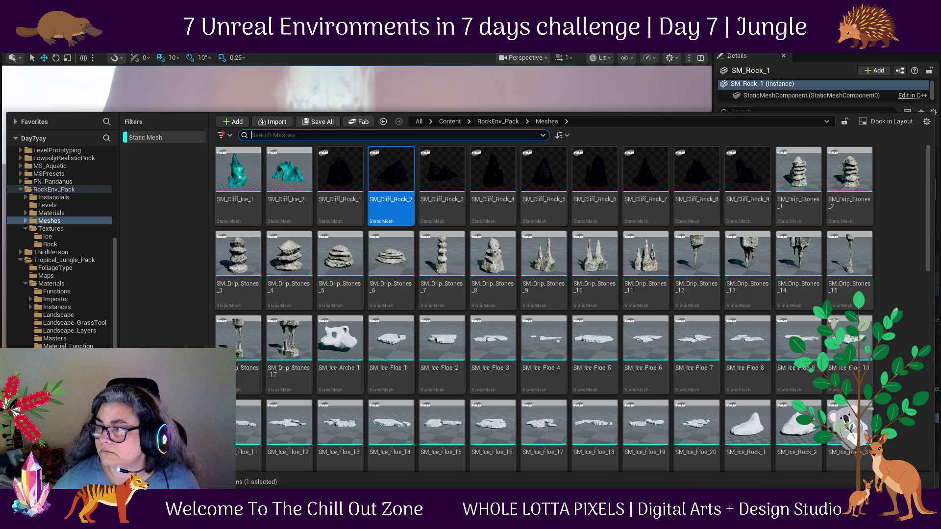
scroll(825, 301, down, 3)
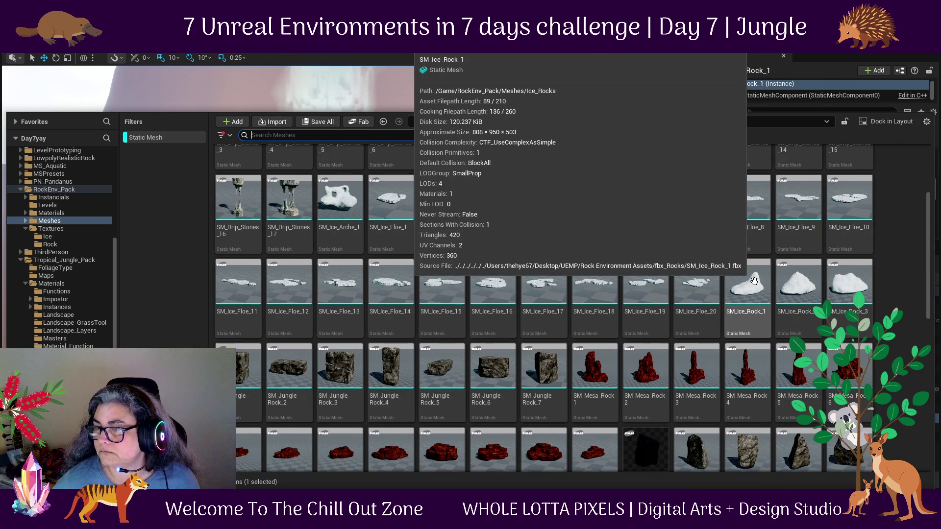
scroll(877, 406, down, 2)
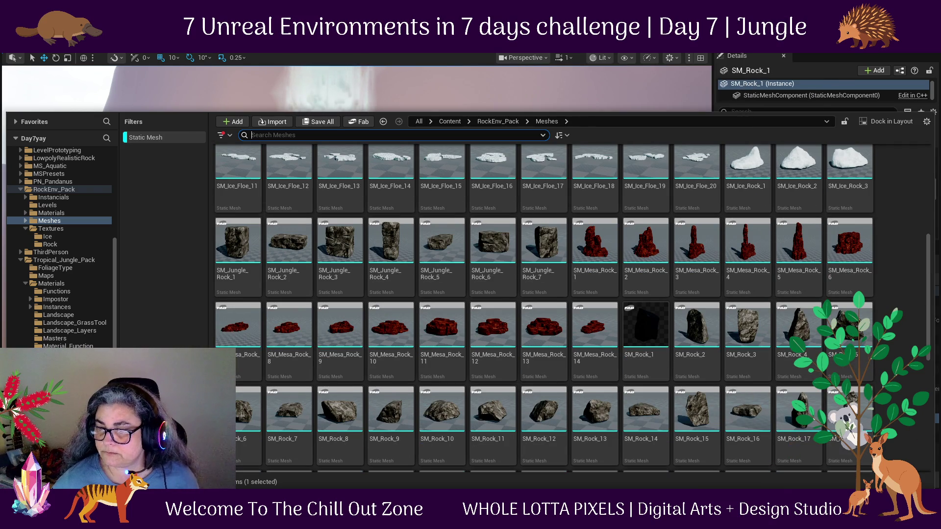
shift+click(704, 321)
Drop SM_Rock_2 to SM_Rock_5 into the level and slide SM_Rock_4 into the lake.
mouse_move(693, 336)
mouse_down()
mouse_move(542, 152)
mouse_move(479, 109)
mouse_move(400, 357)
mouse_move(196, 417)
mouse_up()
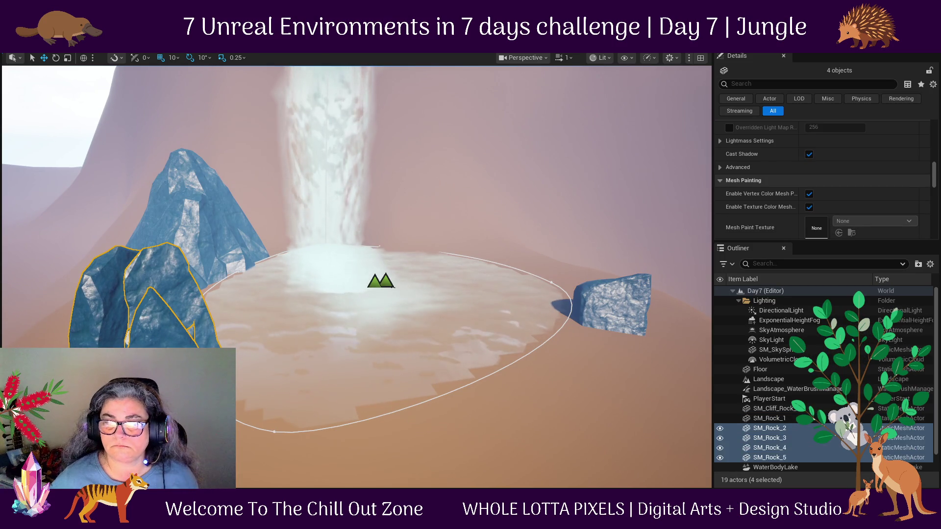
mouse_move(176, 373)
mouse_down()
mouse_move(491, 390)
mouse_move(580, 384)
mouse_move(549, 346)
mouse_up()
drag(407, 416, 426, 185)
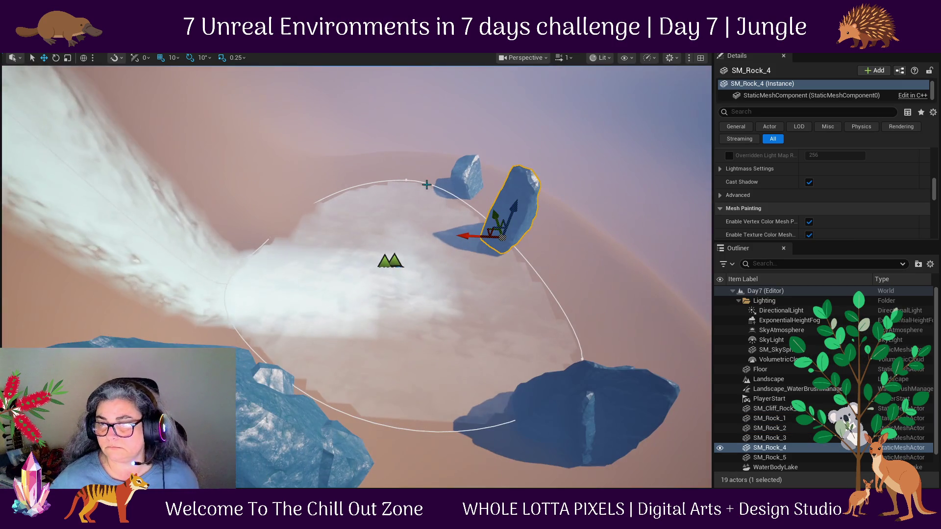
drag(473, 239, 517, 224)
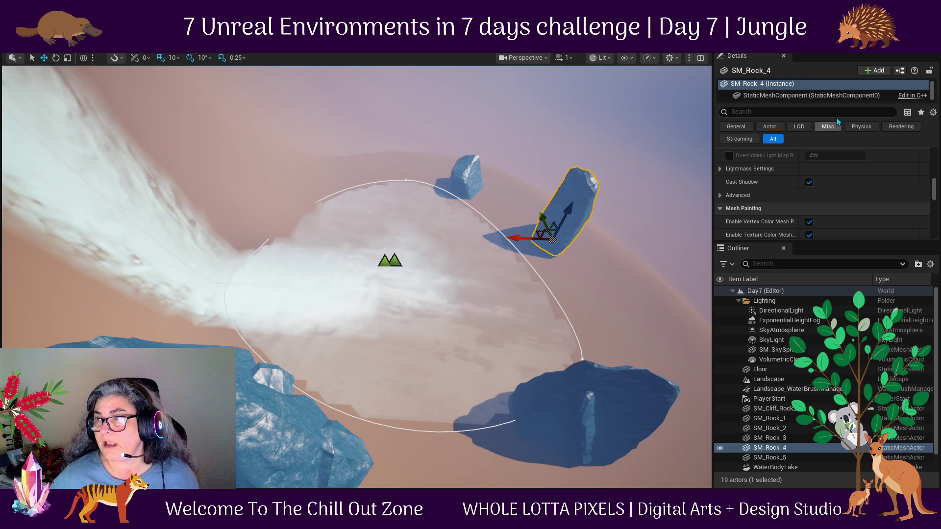
Toggle sky atmosphere and height fog visibility in the Outliner to compare the look.
click(720, 331)
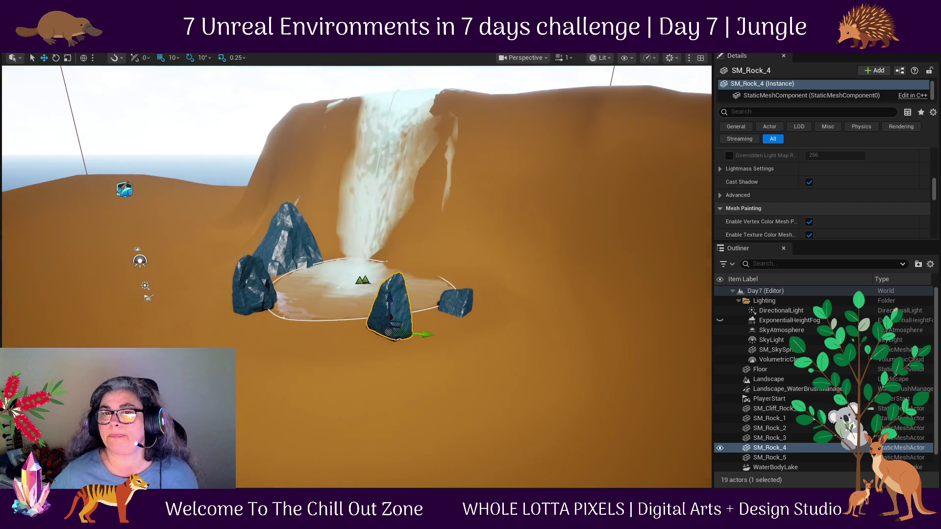
click(719, 320)
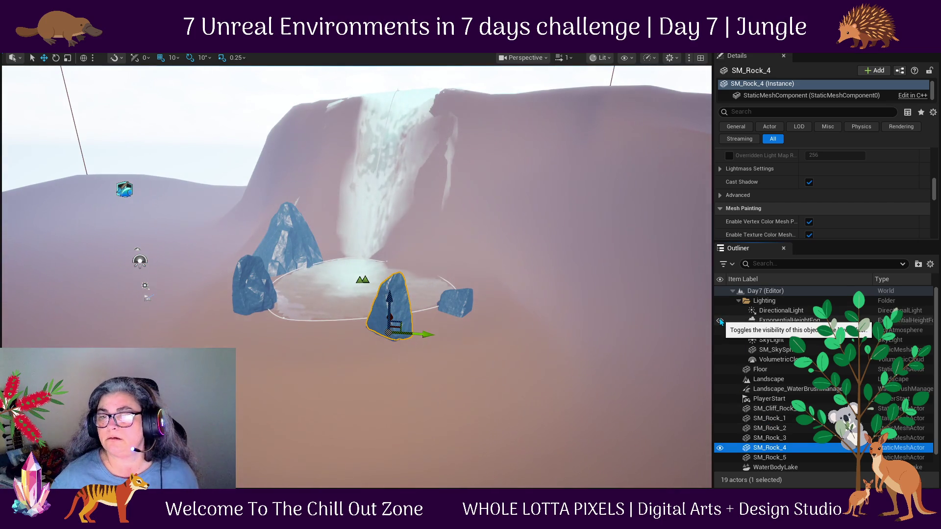
click(720, 321)
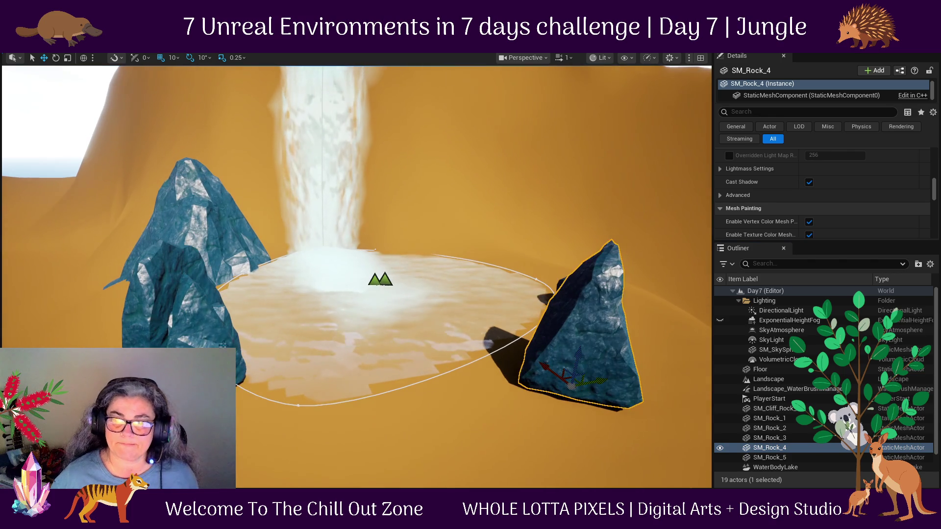
Move SM_Rock_5 beside the right-hand rock and SM_Rock_3 to the lake's front centre.
click(239, 377)
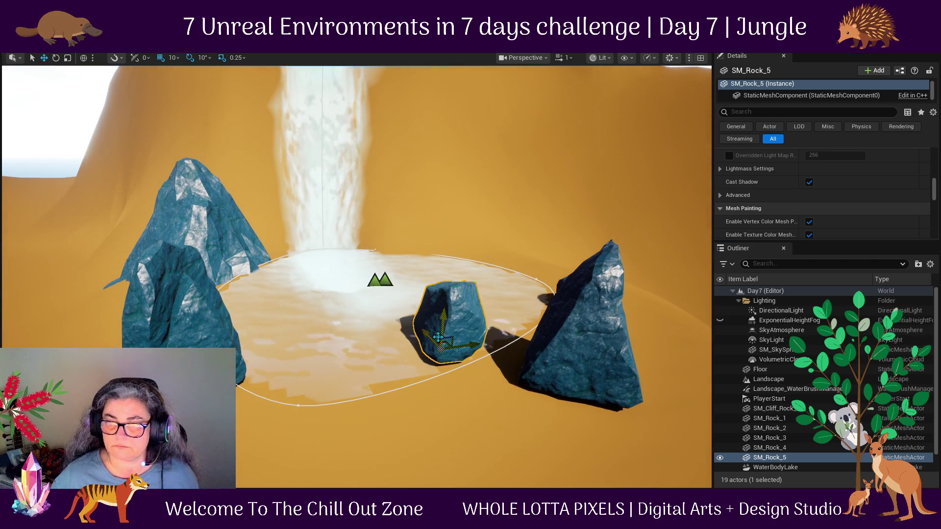
mouse_move(430, 343)
mouse_down()
mouse_move(510, 412)
mouse_move(494, 394)
mouse_up()
click(194, 345)
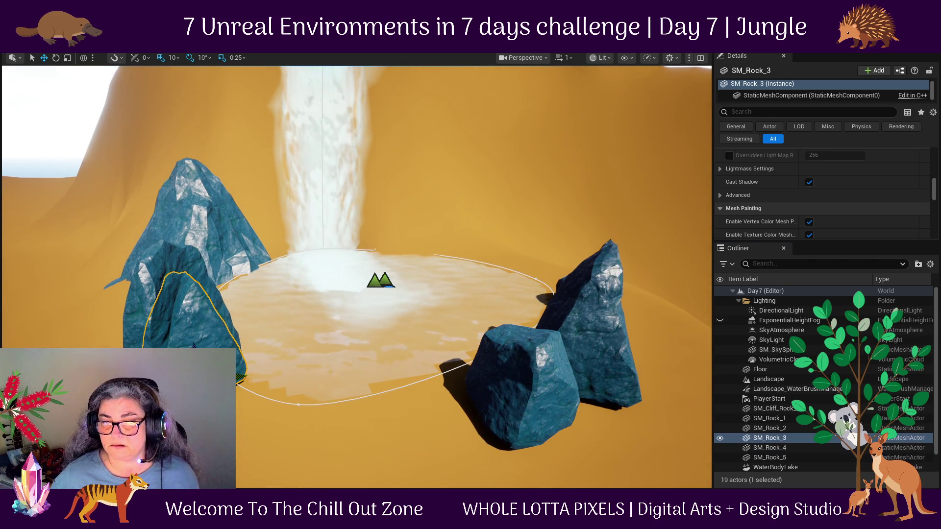
drag(193, 345, 388, 424)
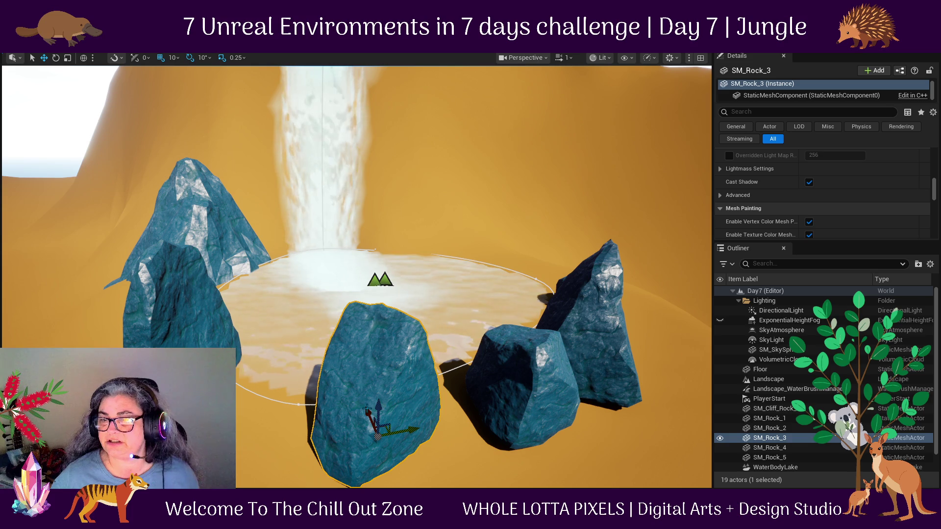
Enlarge the properties list and shift SM_Rock_2 further left around the lake.
scroll(834, 162, down, 10)
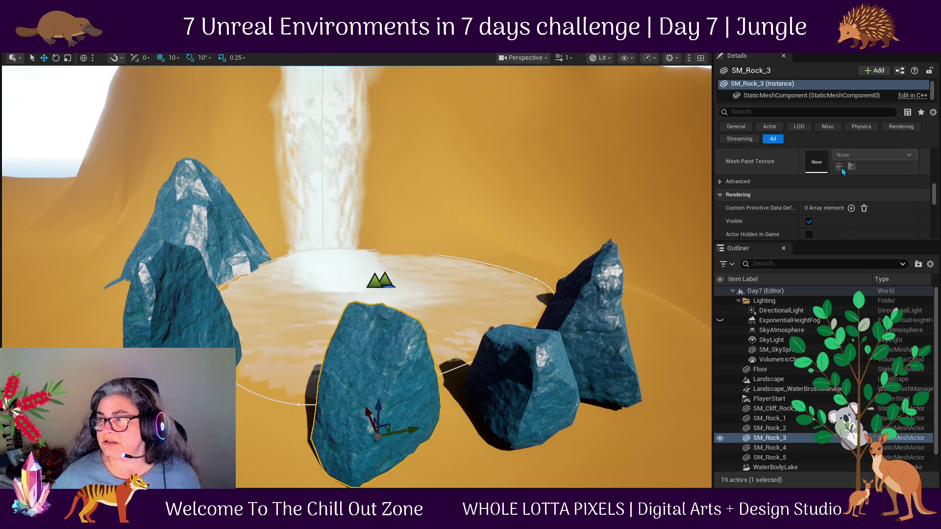
scroll(842, 168, down, 8)
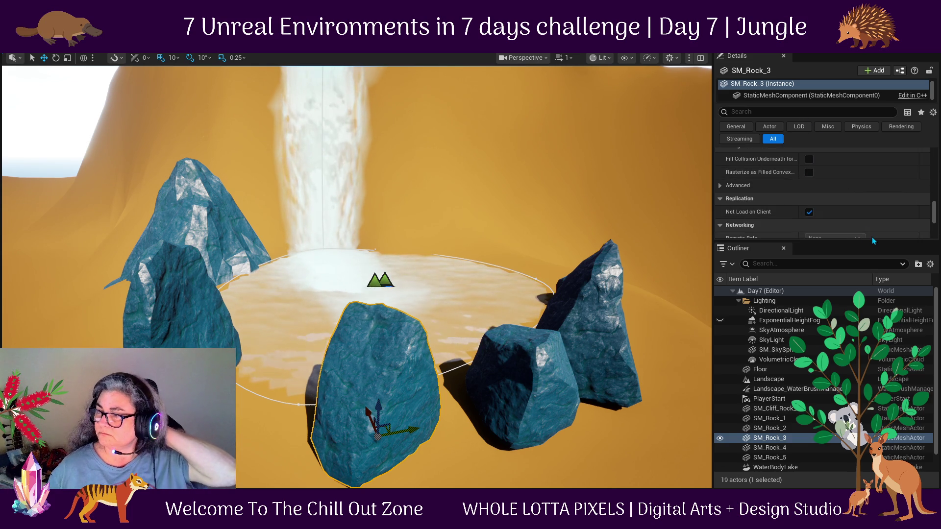
drag(872, 240, 857, 396)
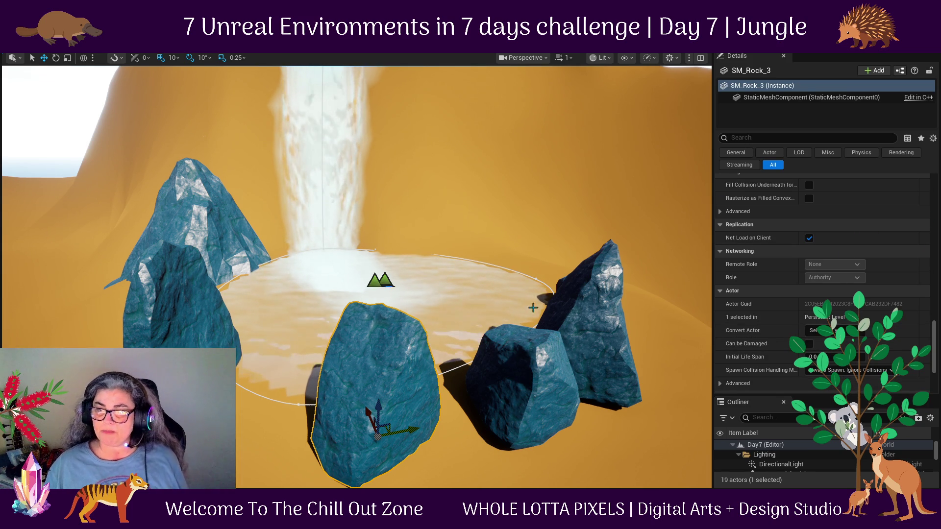
click(196, 346)
mouse_move(194, 345)
mouse_down()
mouse_move(91, 345)
mouse_move(127, 342)
mouse_move(118, 343)
mouse_up()
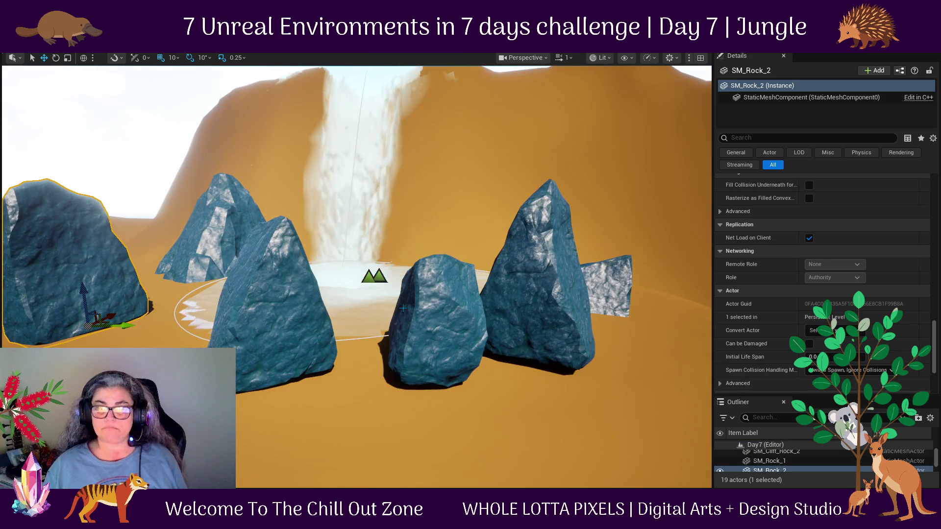
mouse_move(403, 308)
mouse_down()
mouse_move(361, 381)
mouse_move(373, 373)
mouse_up()
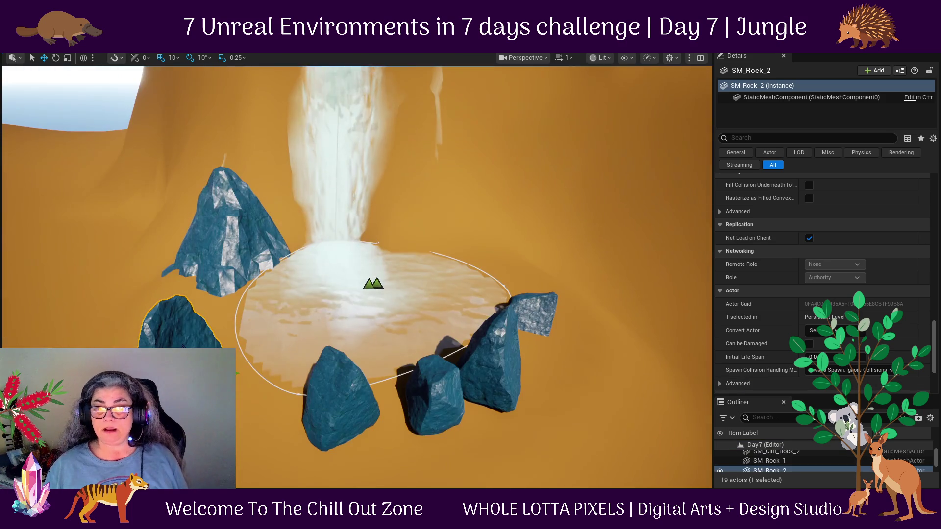
key(ctrl+space)
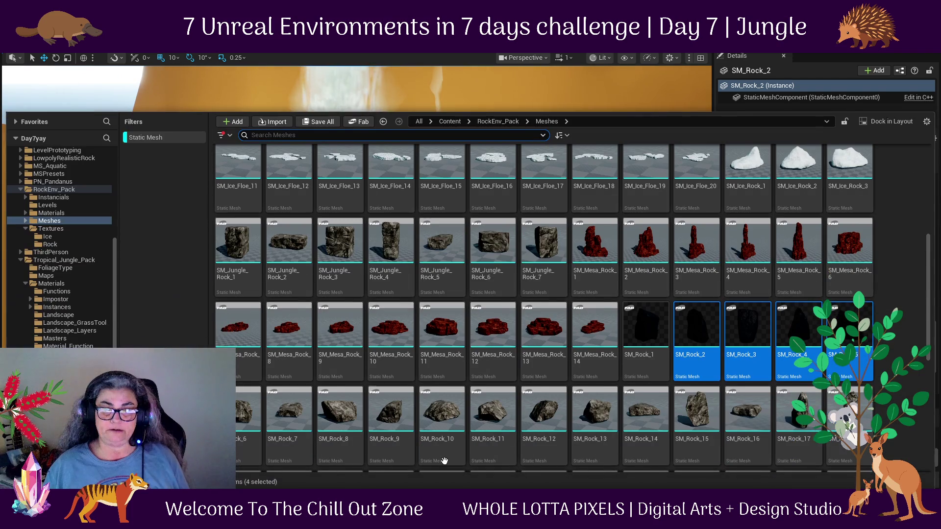
Pick SM_Rock_19, SM_Rock_40, SM_Rock_33, SM_Rock_29, SM_Rock_Cave_1 and SM_Rock_Cave_2, then close the drawer.
scroll(844, 405, down, 3)
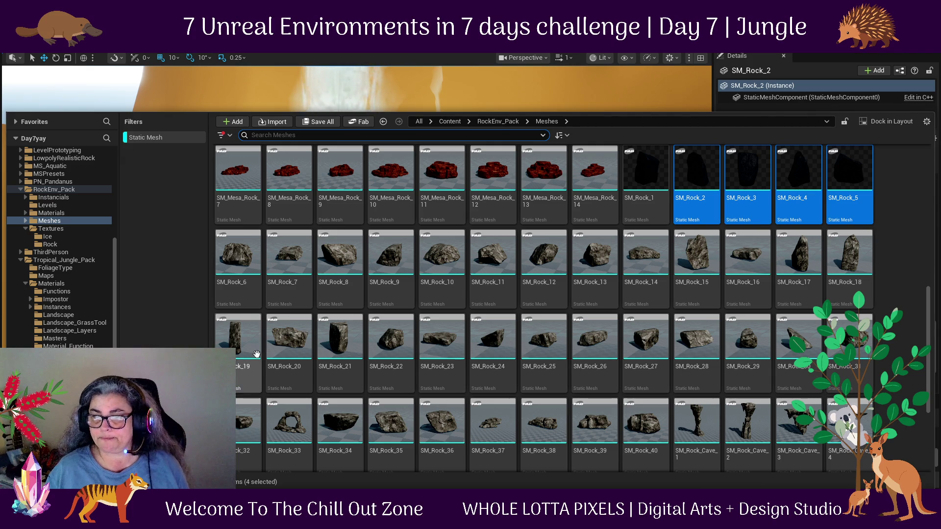
click(239, 343)
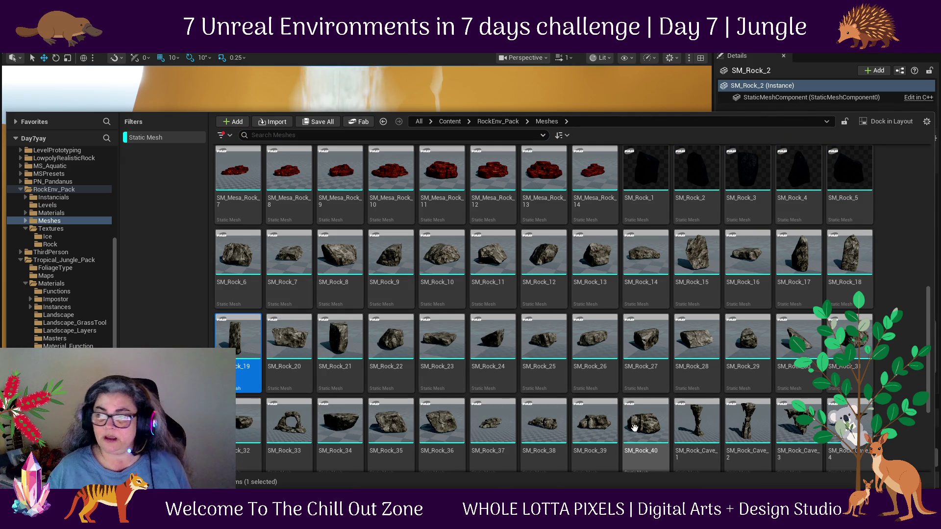
ctrl+click(634, 428)
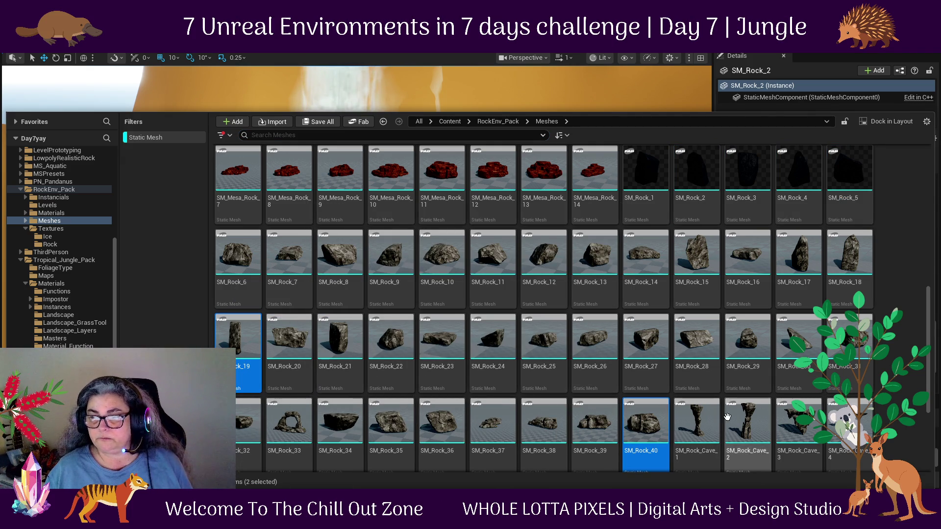
ctrl+click(290, 423)
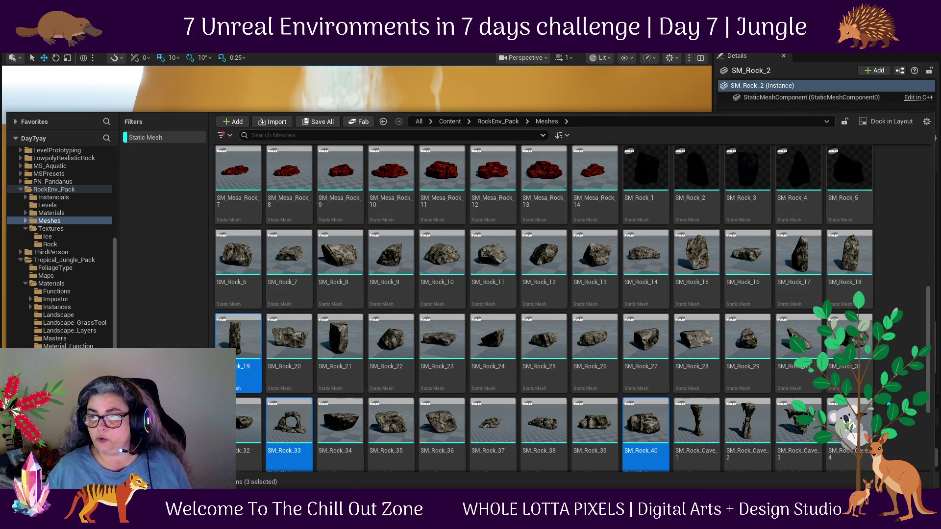
ctrl+click(749, 347)
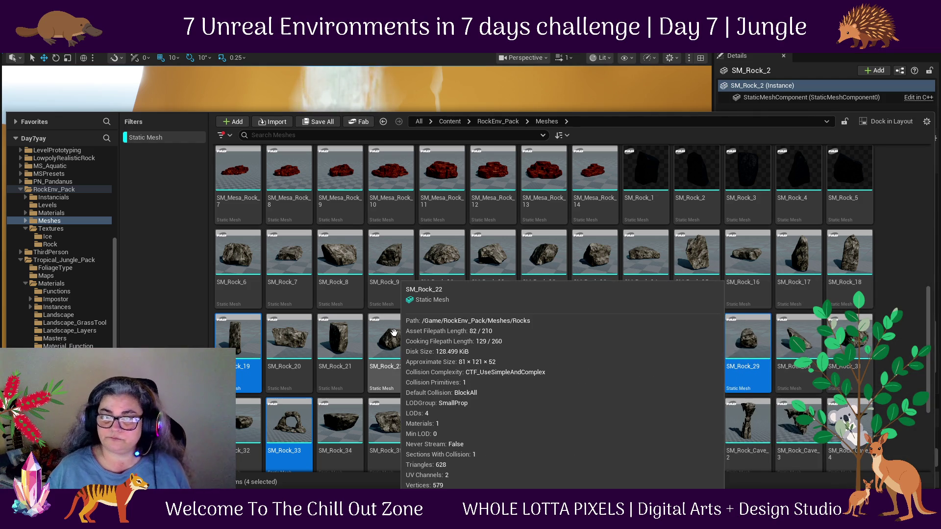
scroll(685, 351, down, 3)
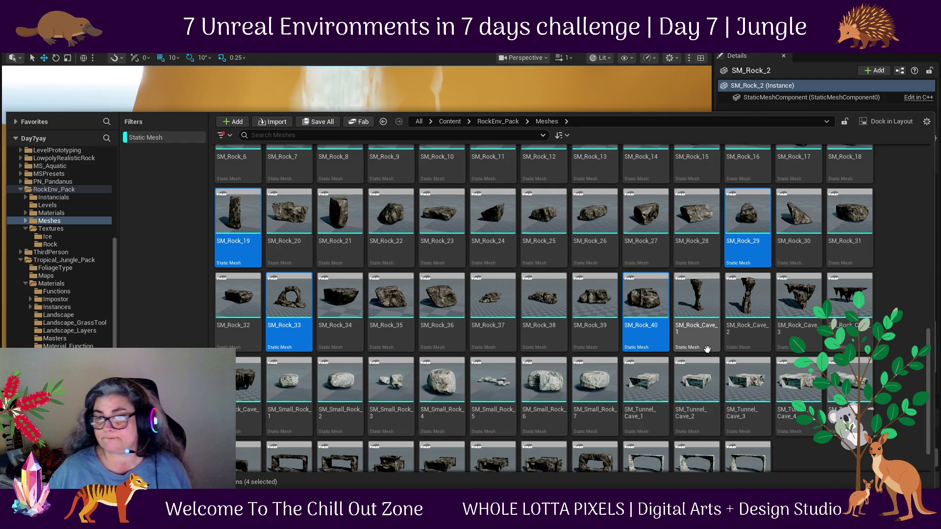
scroll(747, 338, down, 1)
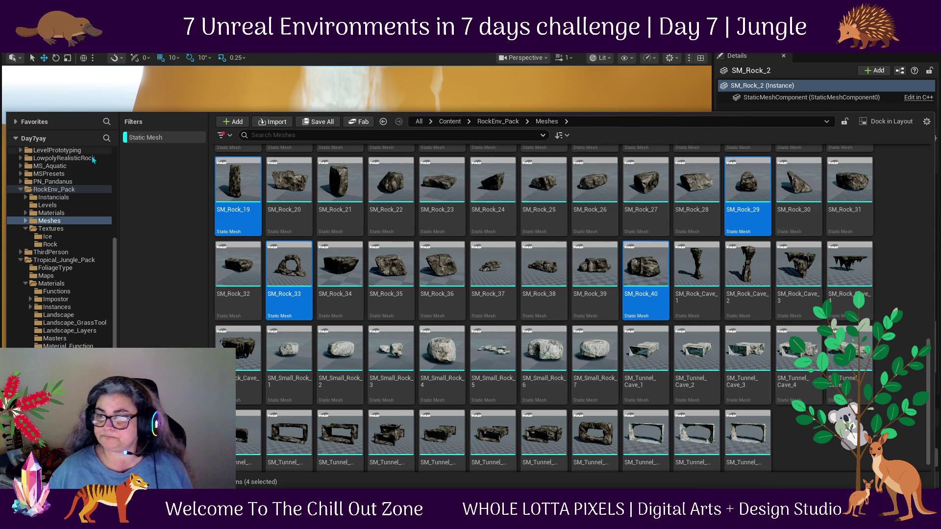
ctrl+click(716, 278)
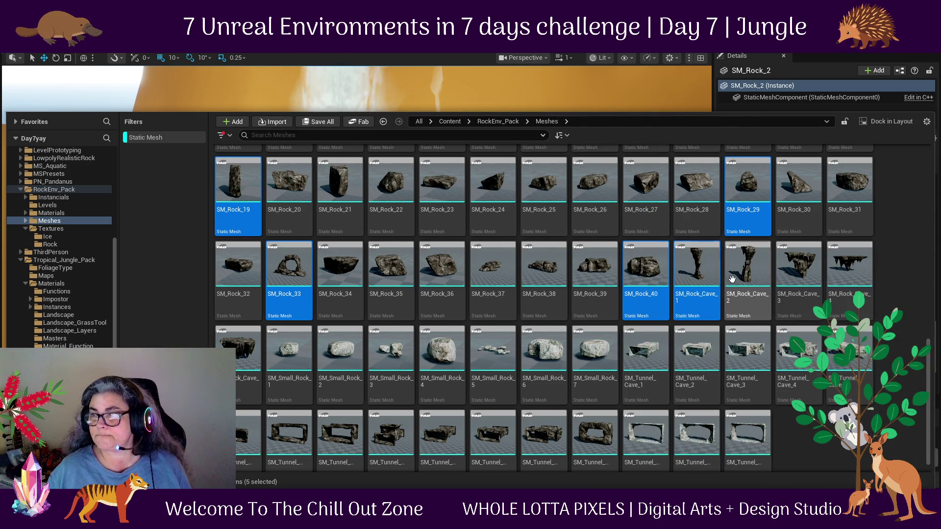
mouse_move(778, 265)
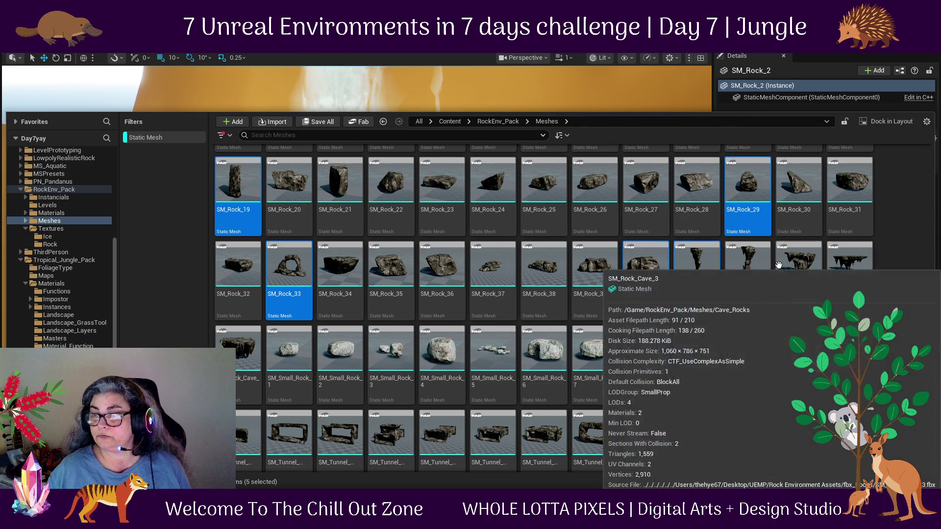
ctrl+click(748, 265)
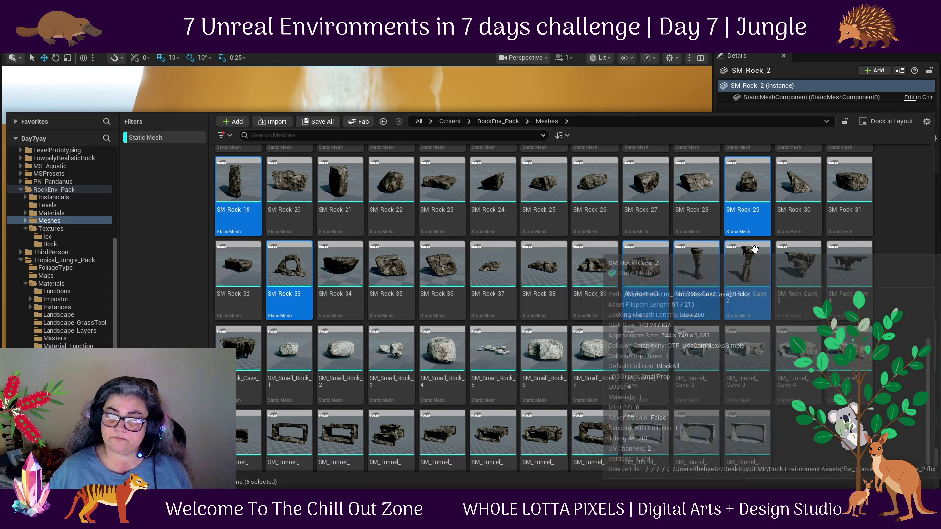
key(ctrl+space)
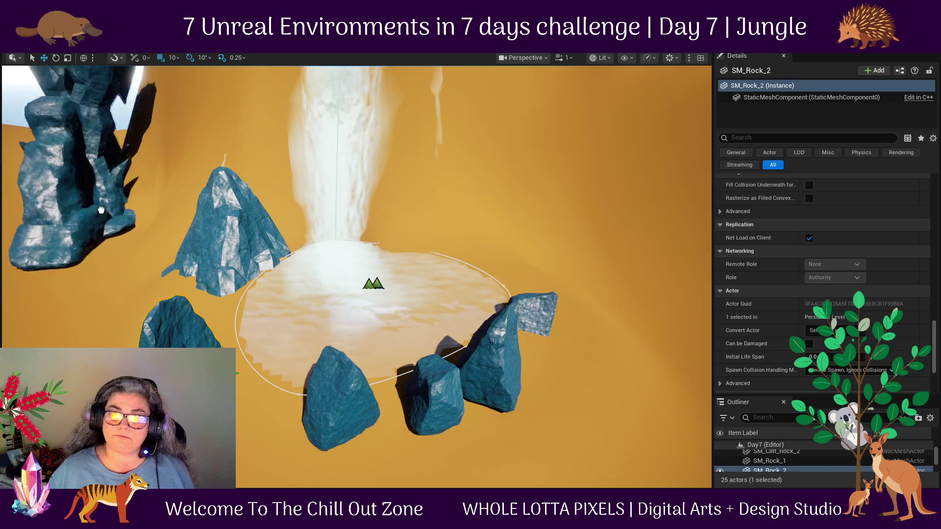
Move the arch rock SM_Rock_33 to the pool's right foreground.
mouse_move(56, 253)
mouse_down()
mouse_move(70, 285)
mouse_move(79, 264)
mouse_move(133, 220)
mouse_move(118, 223)
mouse_up()
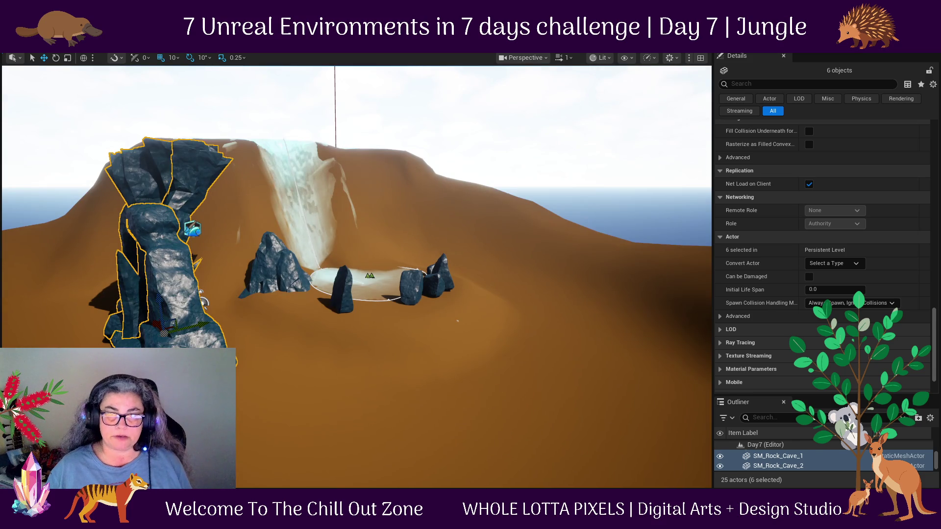
click(196, 264)
mouse_move(208, 321)
mouse_down()
mouse_move(473, 298)
mouse_move(372, 310)
mouse_up()
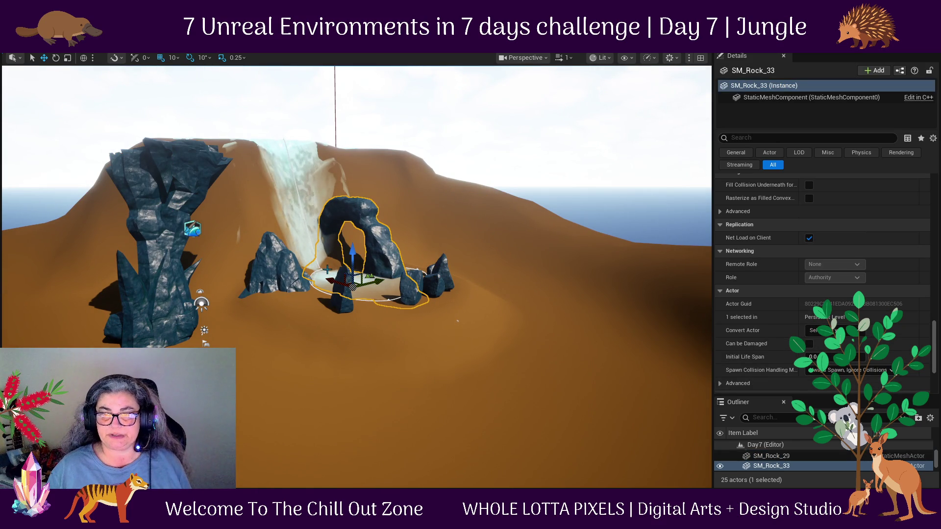
drag(326, 278, 495, 397)
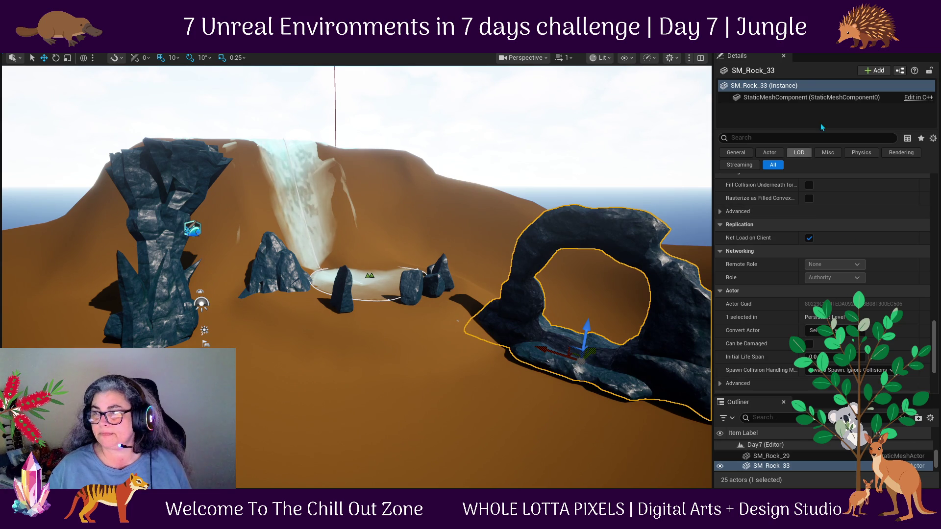
scroll(810, 227, down, 2)
scroll(811, 228, up, 10)
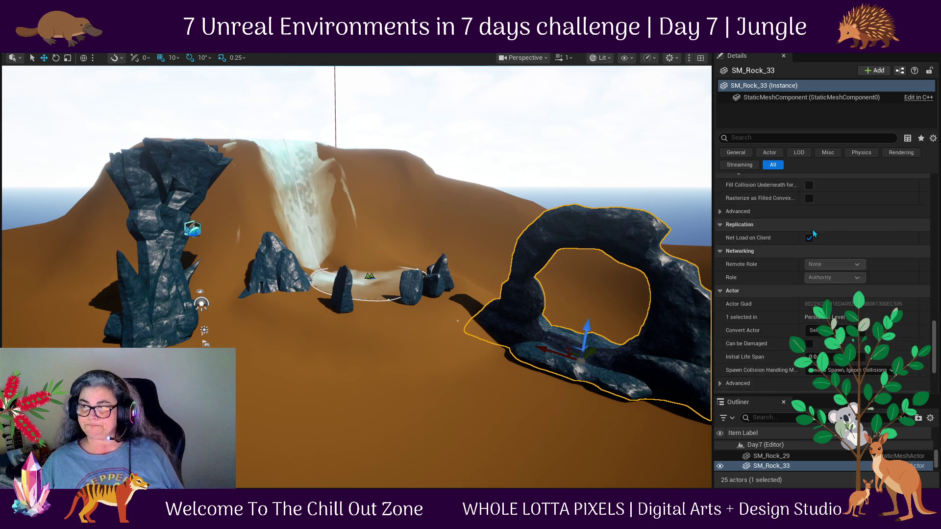
drag(935, 336, 936, 192)
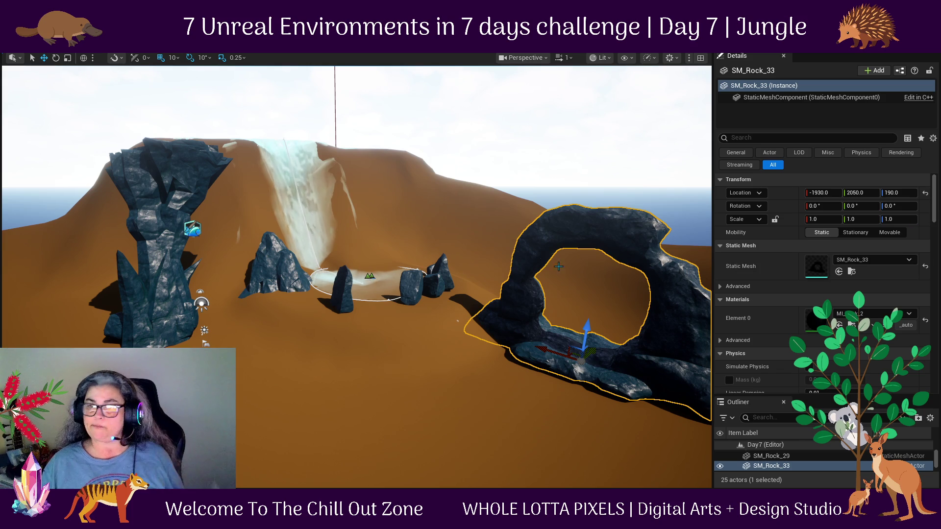
Slide the tall spire SM_Rock_Cave_1 sideways away from the pool.
drag(207, 142, 207, 142)
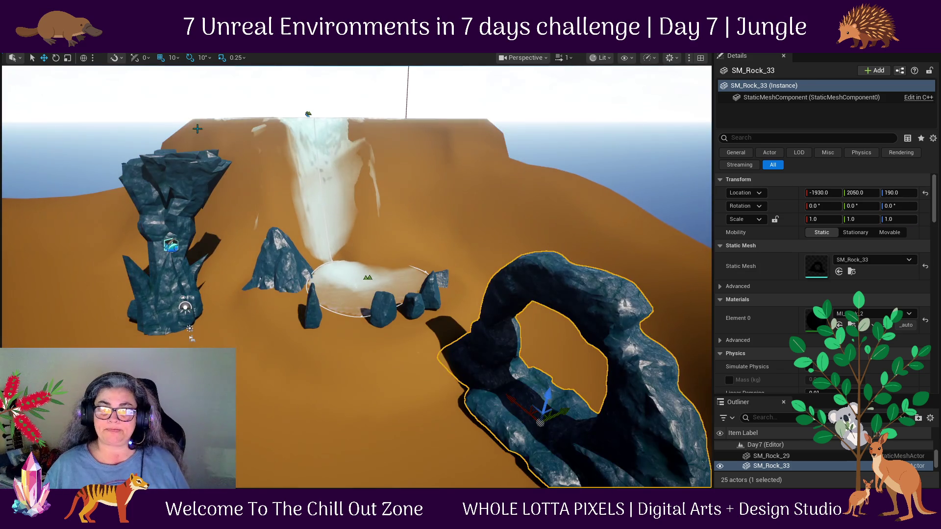
click(189, 178)
drag(325, 325, 325, 324)
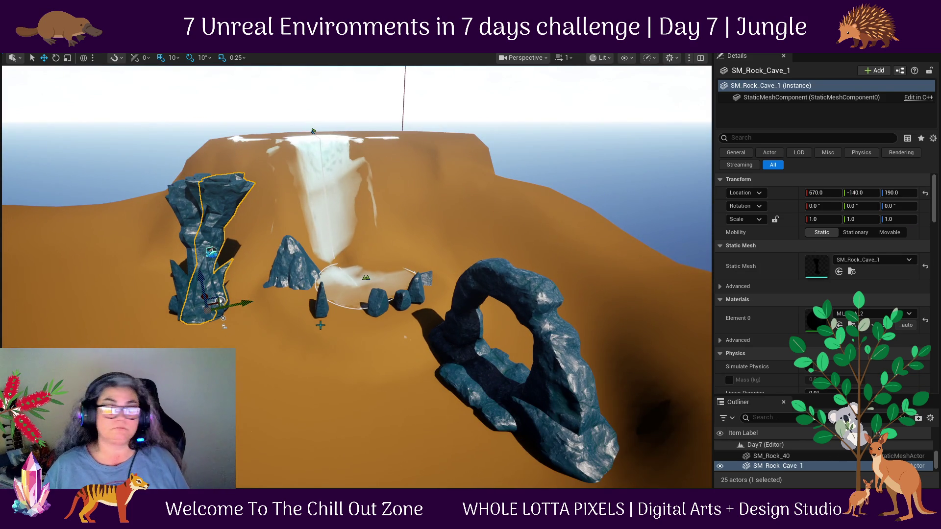
mouse_move(242, 307)
mouse_down()
mouse_move(419, 251)
mouse_move(438, 257)
mouse_up()
drag(352, 332, 352, 332)
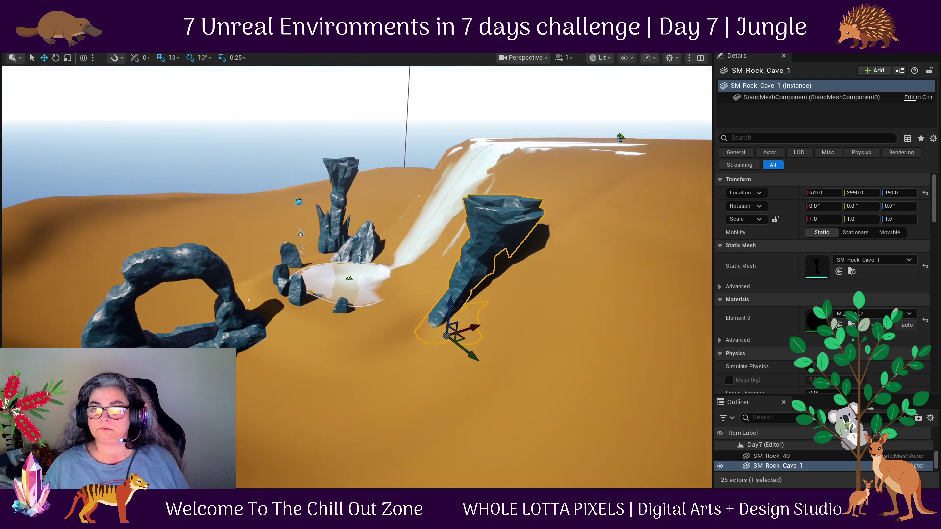
Delete both cave rock spires and the SM_Rock_33 arch from the level.
key(Delete)
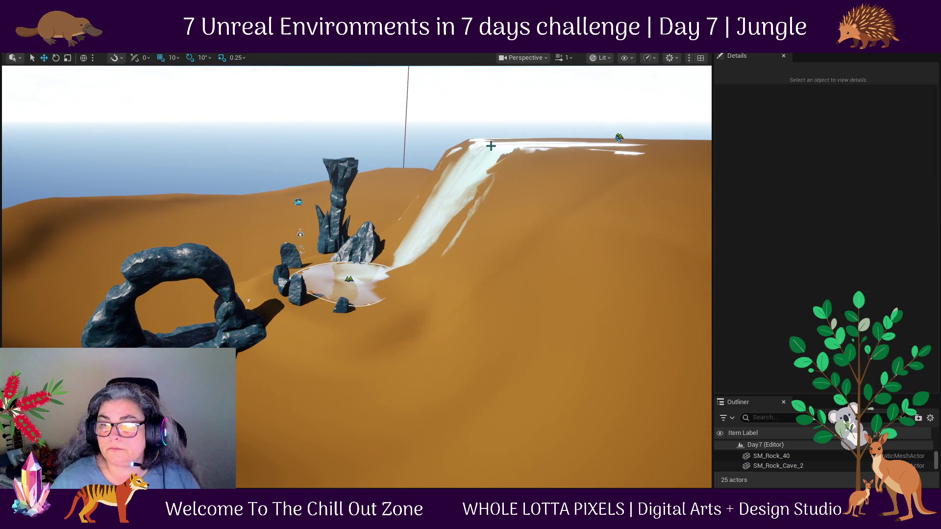
click(338, 206)
key(Delete)
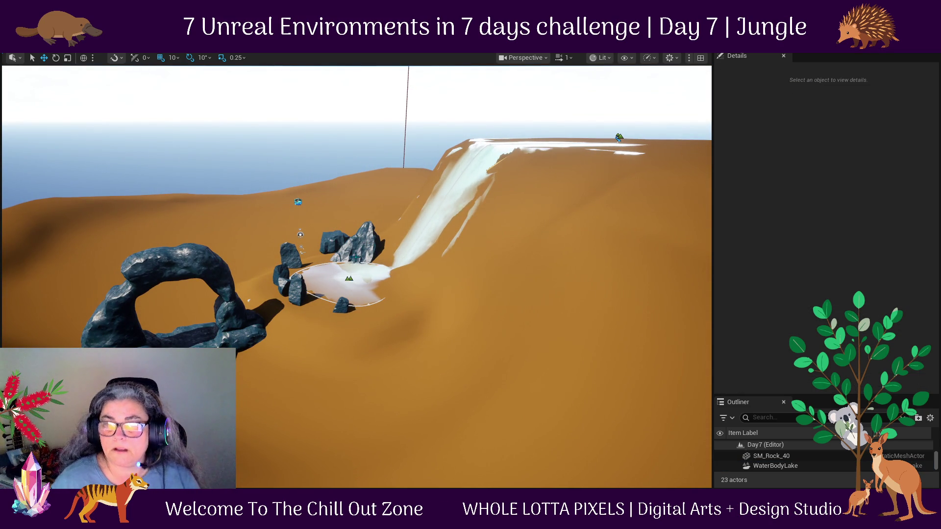
click(186, 255)
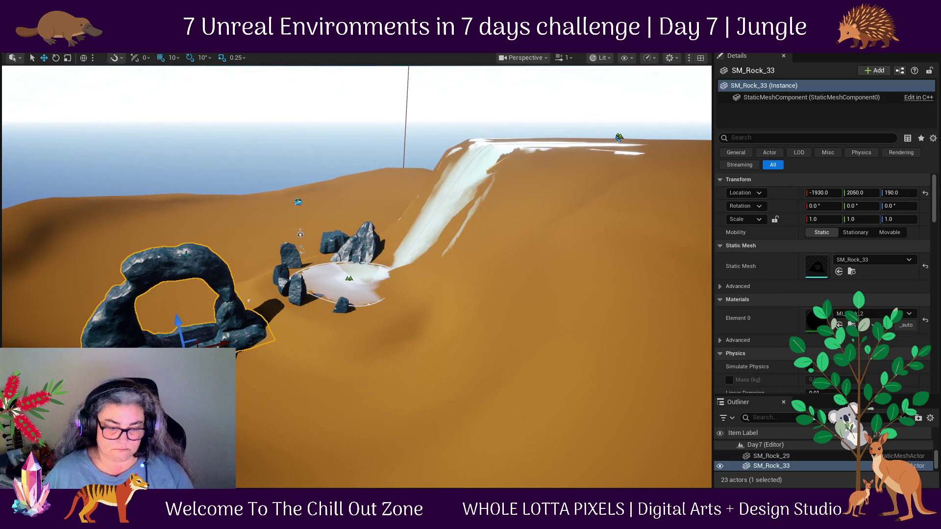
key(Delete)
drag(291, 365, 295, 306)
Rotate SM_Rock_1 to an angled tilt of about 41.93, -41.56, -30.79.
scroll(295, 305, up, 2)
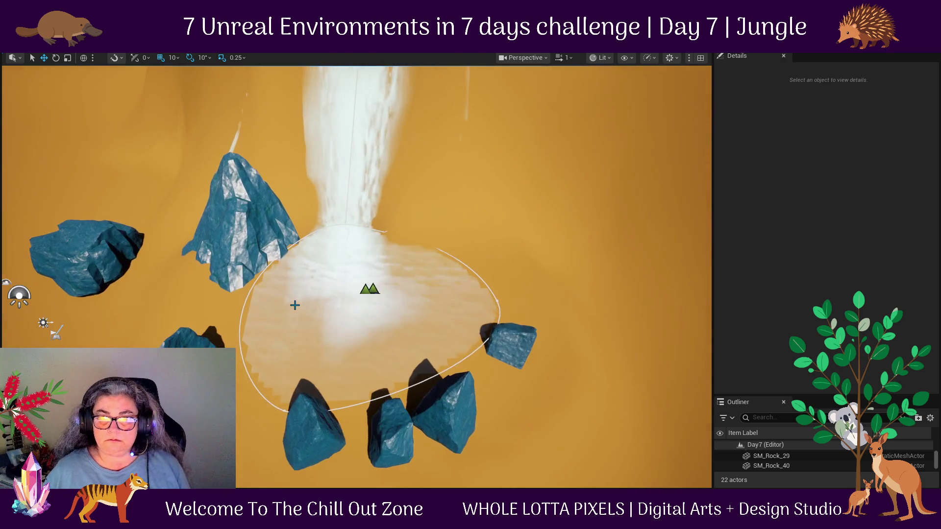
scroll(295, 305, up, 2)
scroll(111, 293, down, 2)
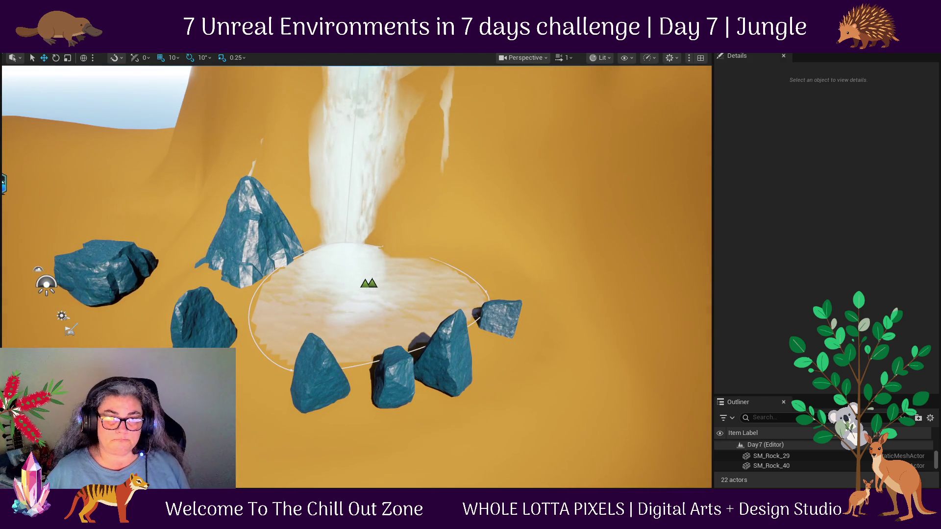
click(111, 293)
mouse_move(116, 328)
mouse_down()
mouse_move(116, 294)
mouse_move(116, 353)
mouse_up()
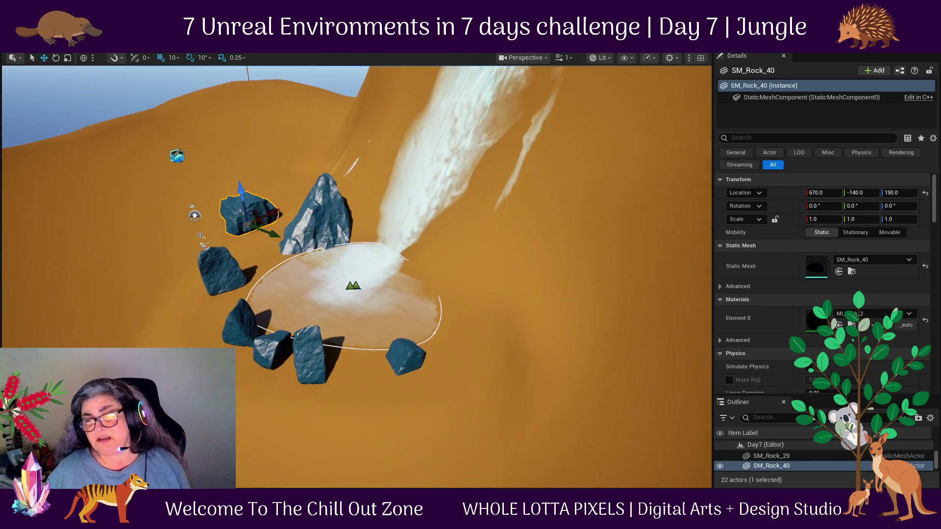
click(404, 356)
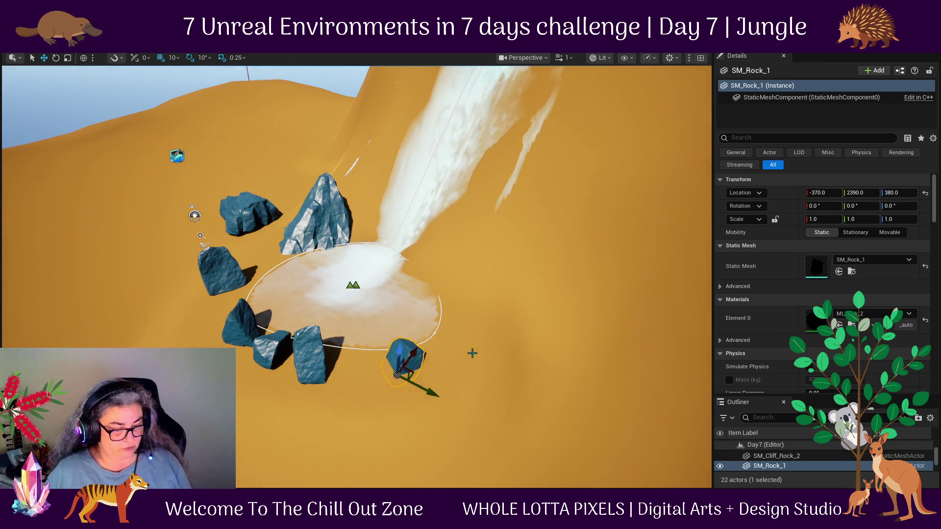
key(e)
drag(372, 383, 343, 394)
mouse_move(348, 343)
mouse_down()
mouse_move(346, 330)
mouse_move(378, 353)
mouse_move(321, 362)
mouse_move(322, 350)
mouse_up()
key(w)
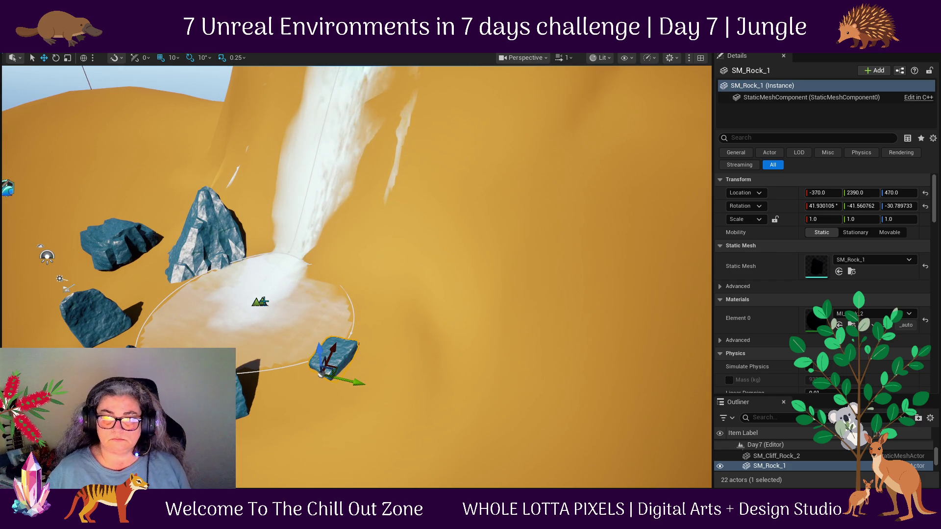
click(272, 317)
Raise the Details/Outliner splitter so all 22 actors are listed.
key(f)
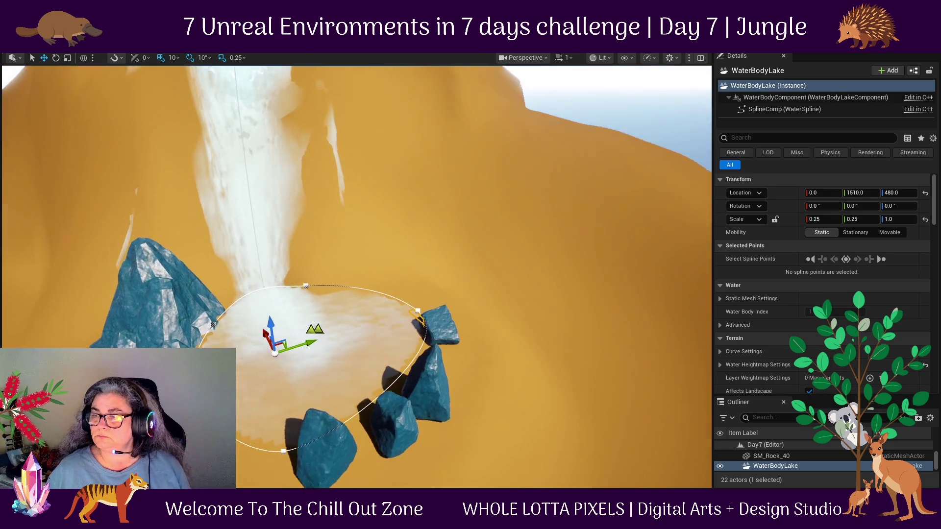
scroll(816, 446, down, 3)
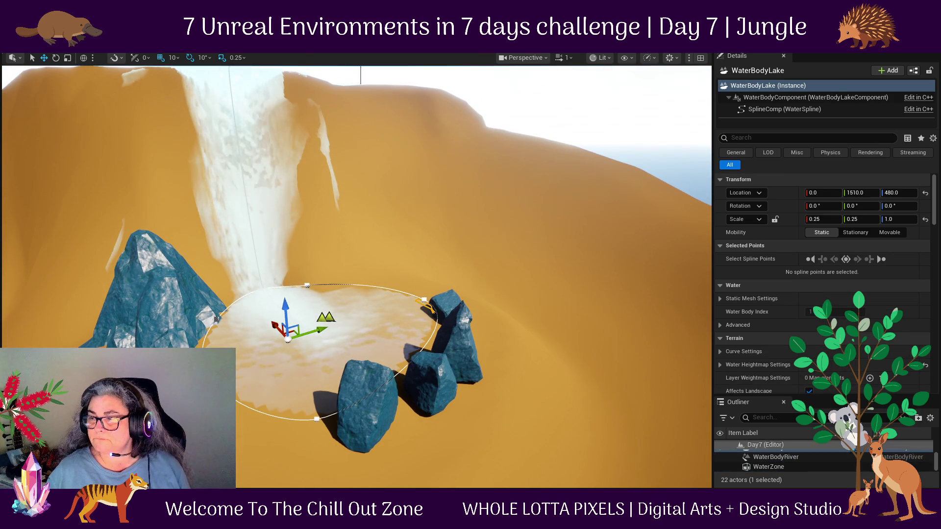
scroll(832, 265, down, 5)
scroll(831, 275, down, 5)
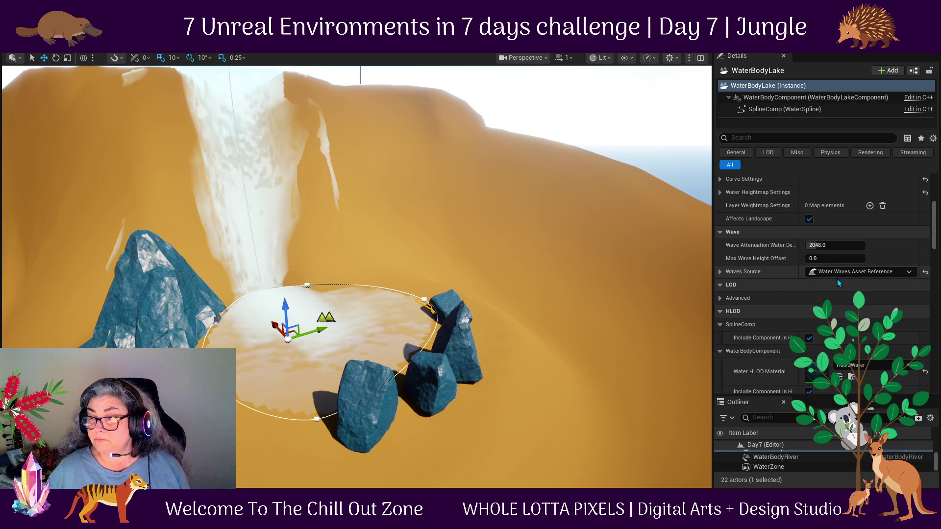
scroll(839, 288, up, 2)
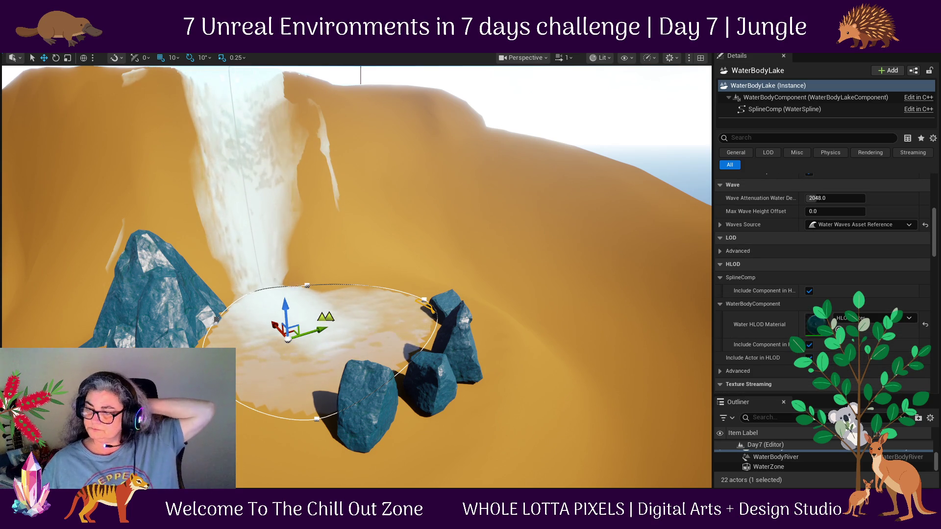
drag(847, 396, 848, 184)
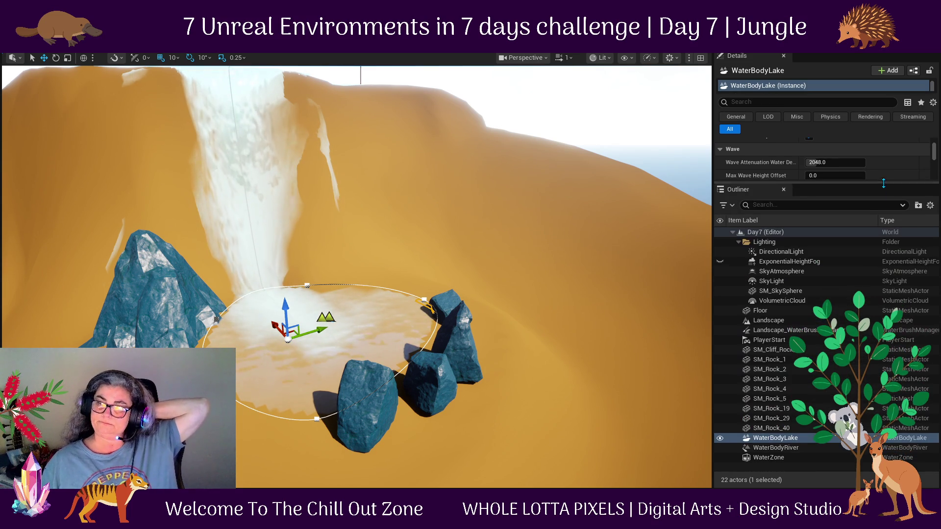
Select WaterBodyRiver and pull the view back over the waterfall and rocks.
click(774, 449)
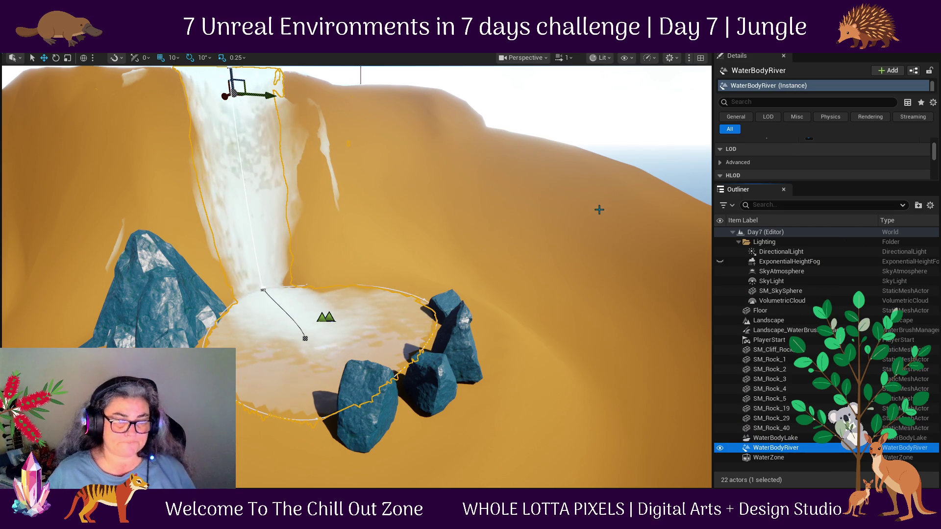
mouse_move(356, 277)
mouse_down()
mouse_move(377, 301)
mouse_move(382, 348)
mouse_move(386, 307)
mouse_move(378, 339)
mouse_move(395, 329)
mouse_up()
scroll(378, 225, down, 10)
scroll(433, 300, up, 5)
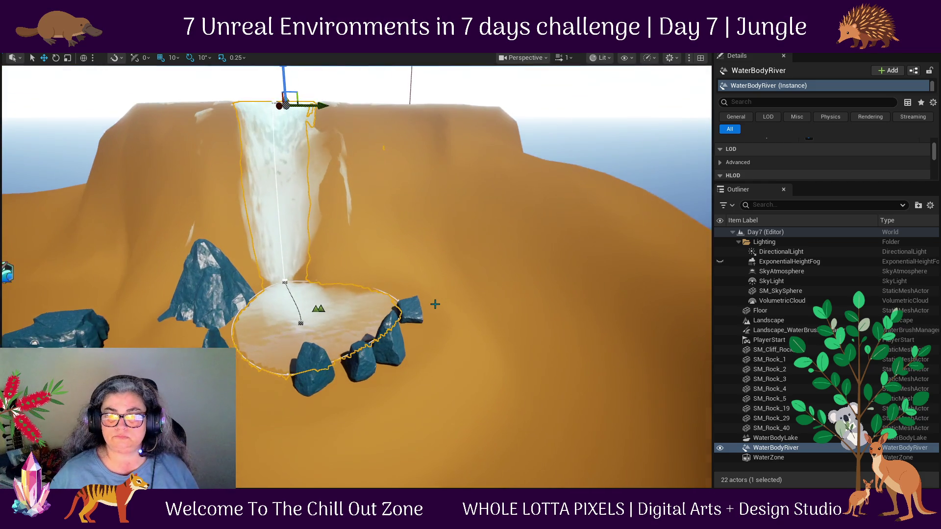
Playtest the level, running the character between the rocks and across the shallow pool to the rock wall.
key(alt+p)
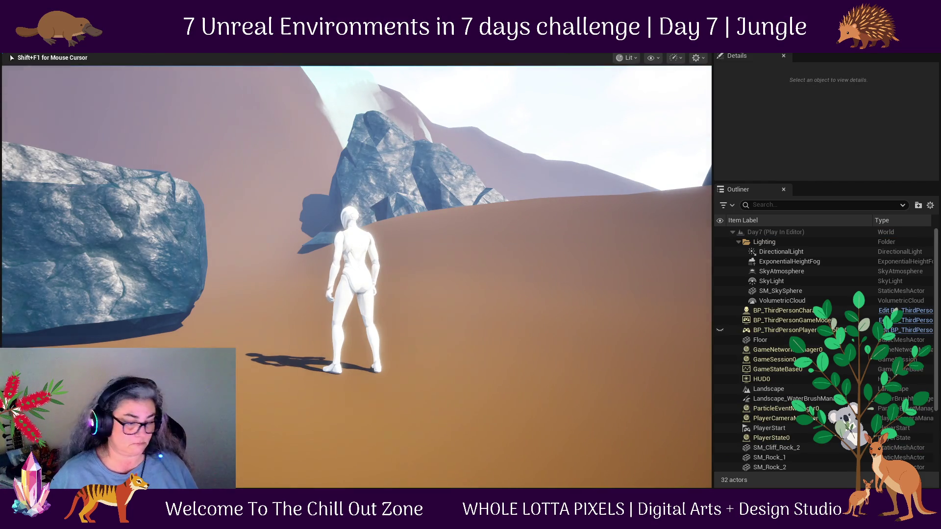
key(w)
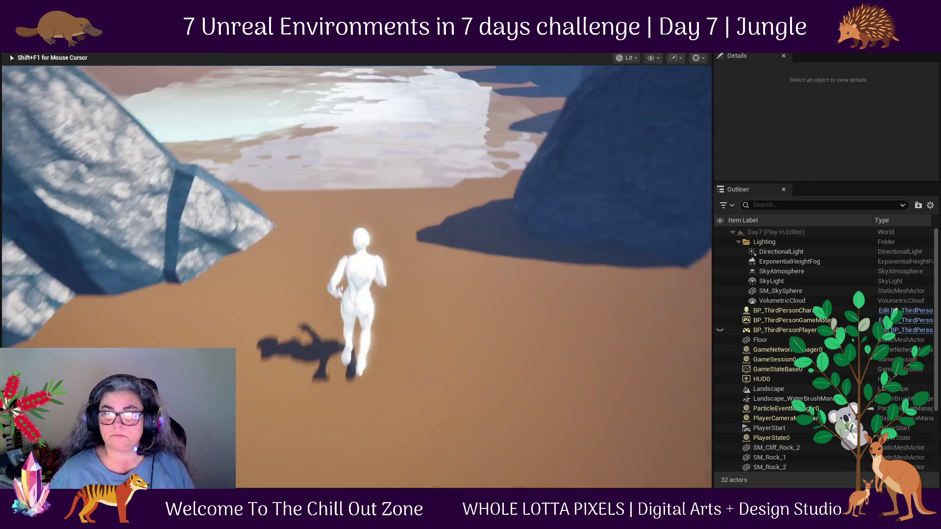
key(w)
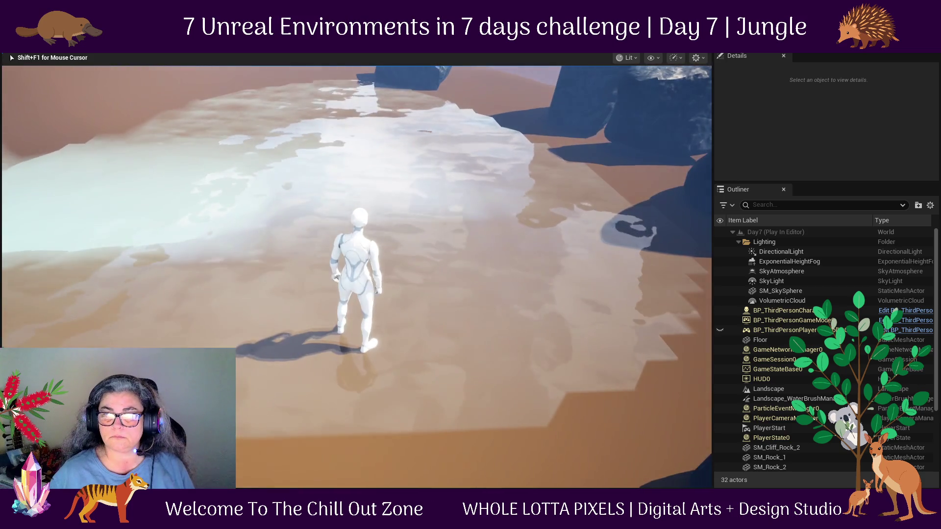
key(w)
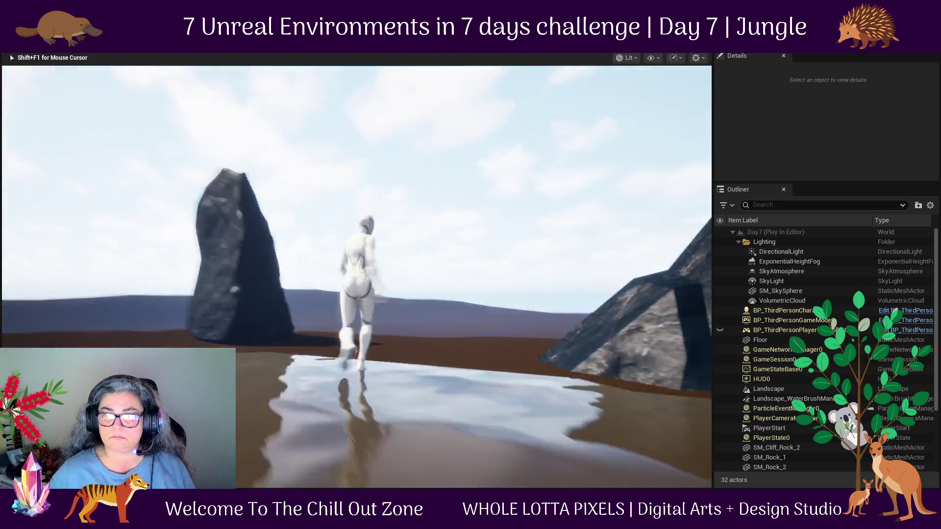
key(w)
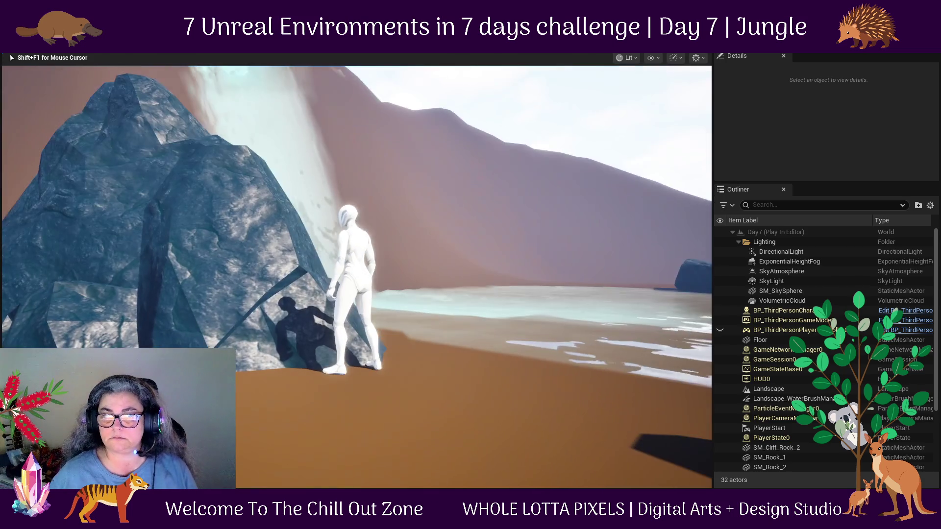
key(Escape)
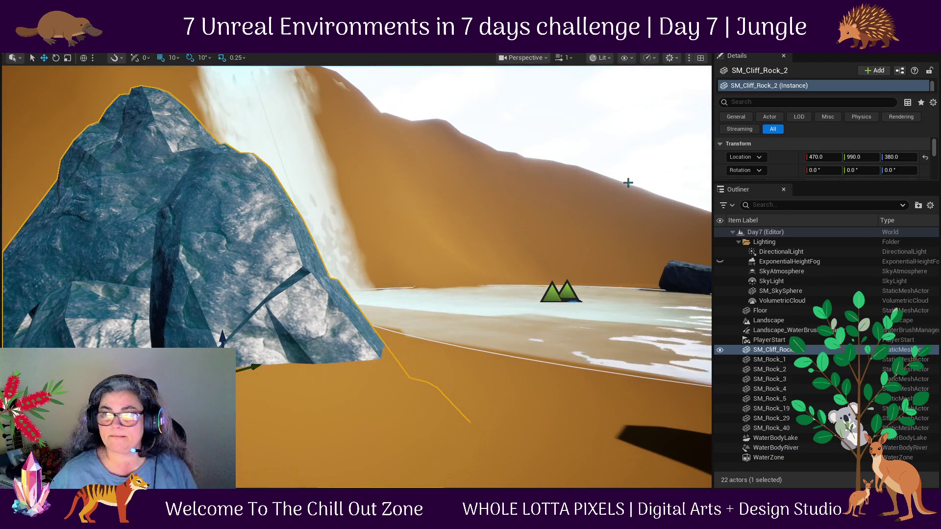
Move SM_Cliff_Rock_2 along Y and X to location 850, 1150, 380 beside the waterfall.
scroll(540, 366, down, 5)
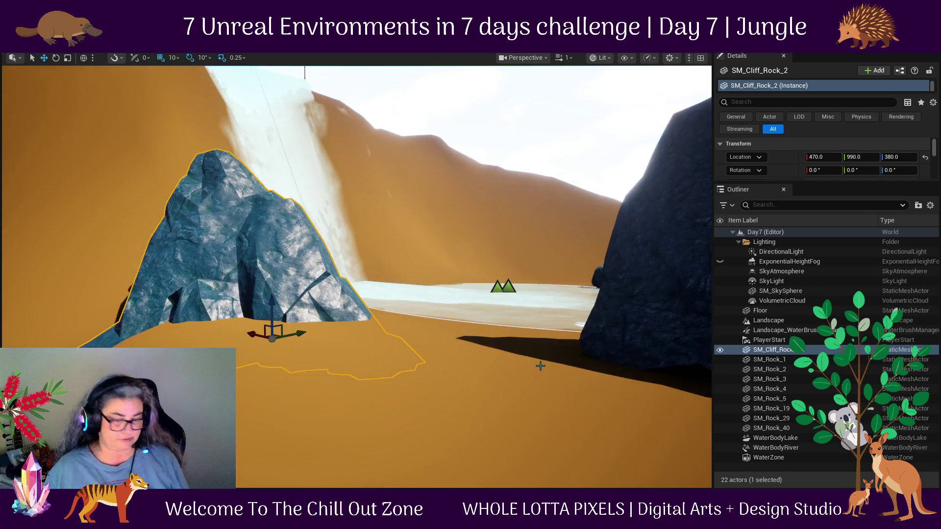
scroll(540, 366, down, 3)
drag(541, 365, 384, 337)
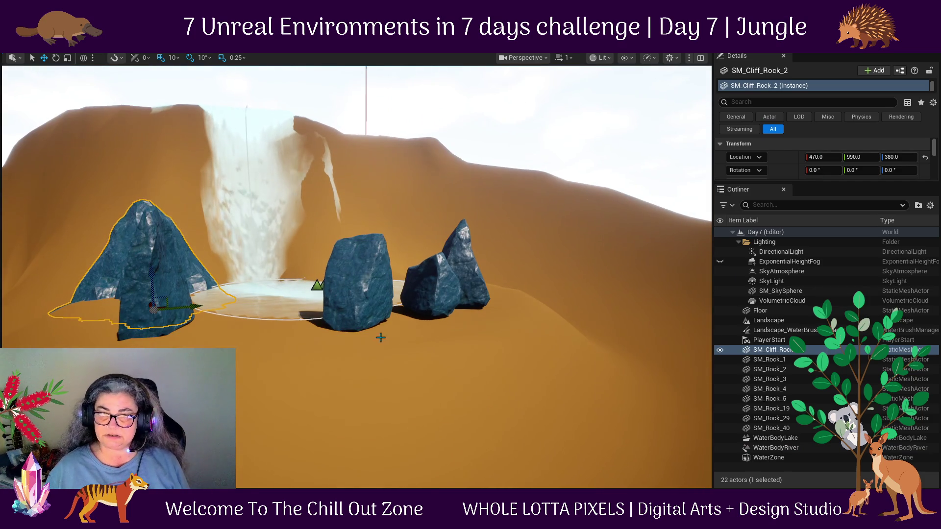
drag(222, 315, 280, 321)
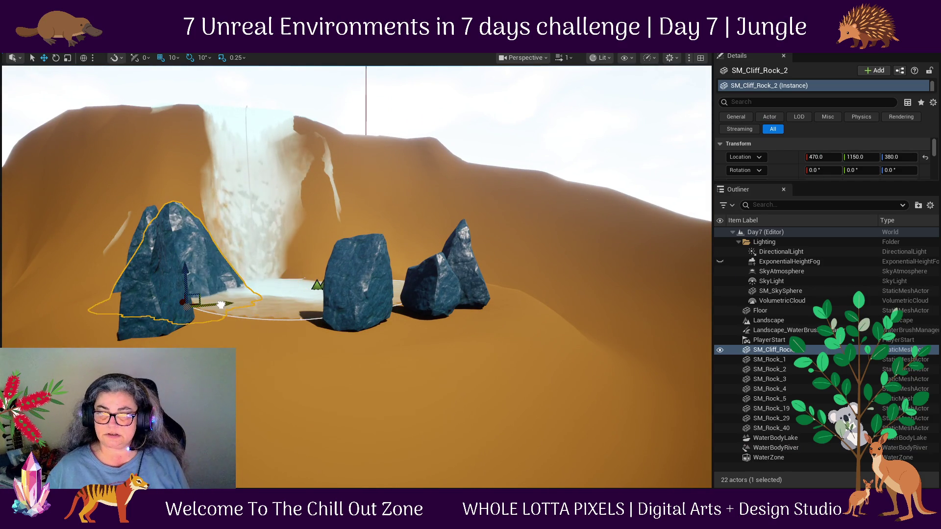
scroll(357, 276, down, 3)
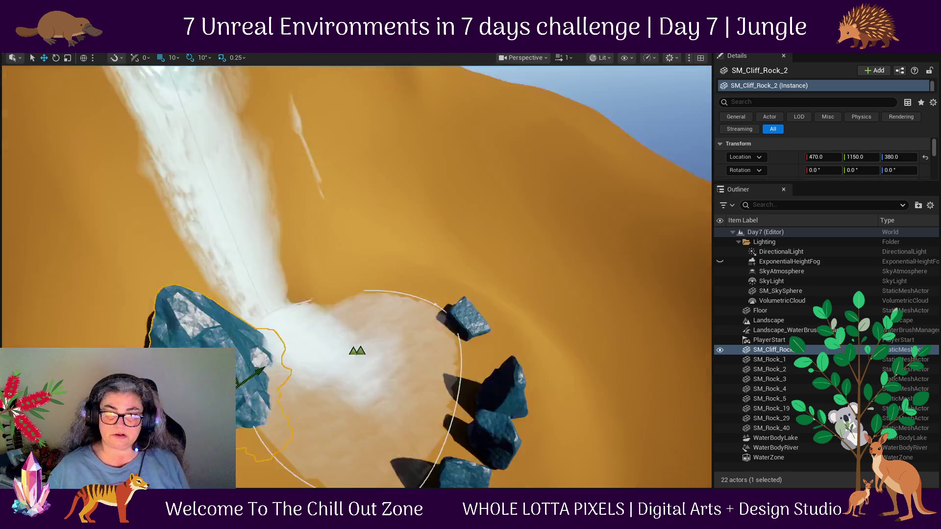
scroll(356, 277, up, 5)
mouse_move(339, 377)
mouse_down()
mouse_move(249, 365)
mouse_move(538, 436)
mouse_up()
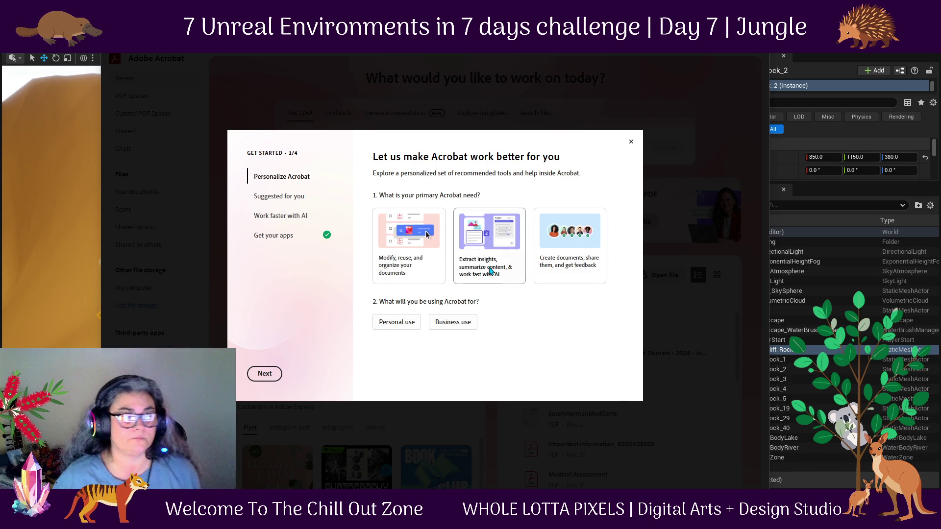
Dismiss Acrobat's Get Started dialog and switch back to the Unreal level editor.
click(632, 142)
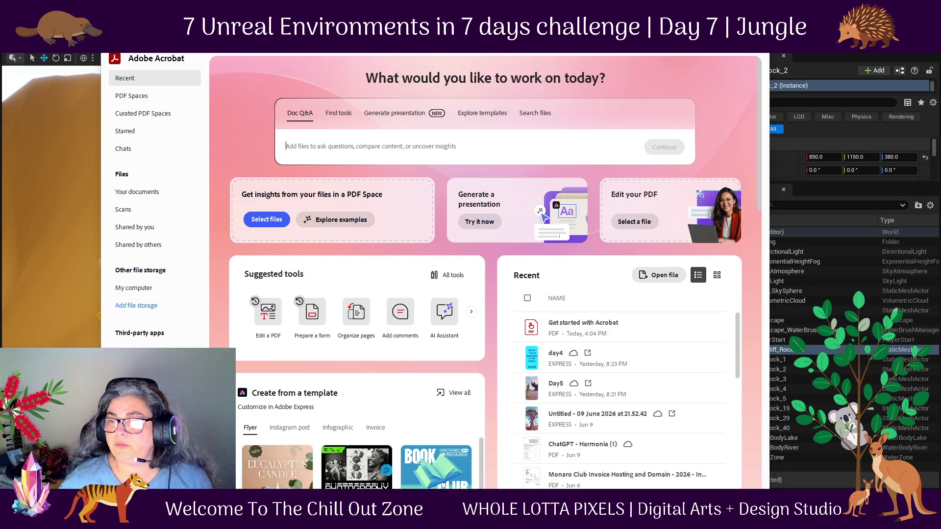
key(alt+Tab)
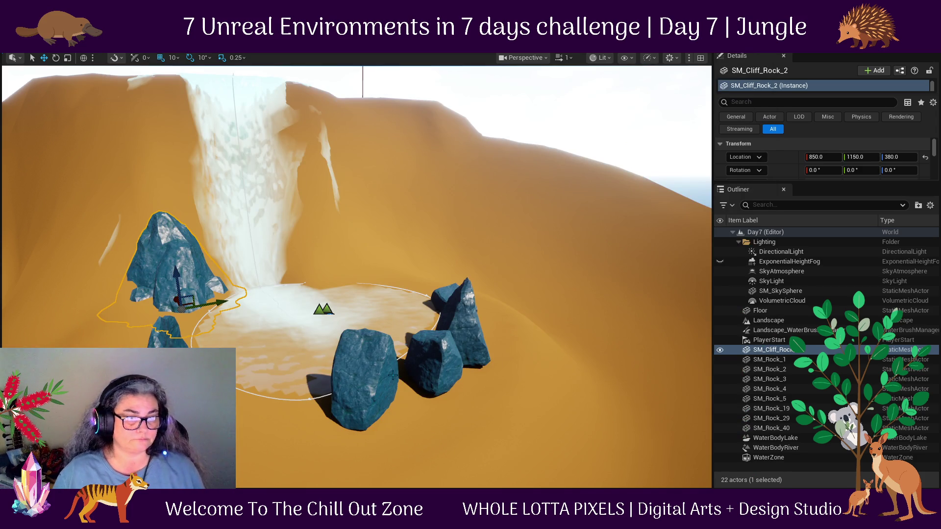
Duplicate the cliff rock right of the waterfall, rotate it about 100°, and move it to X 590.
drag(358, 283, 385, 333)
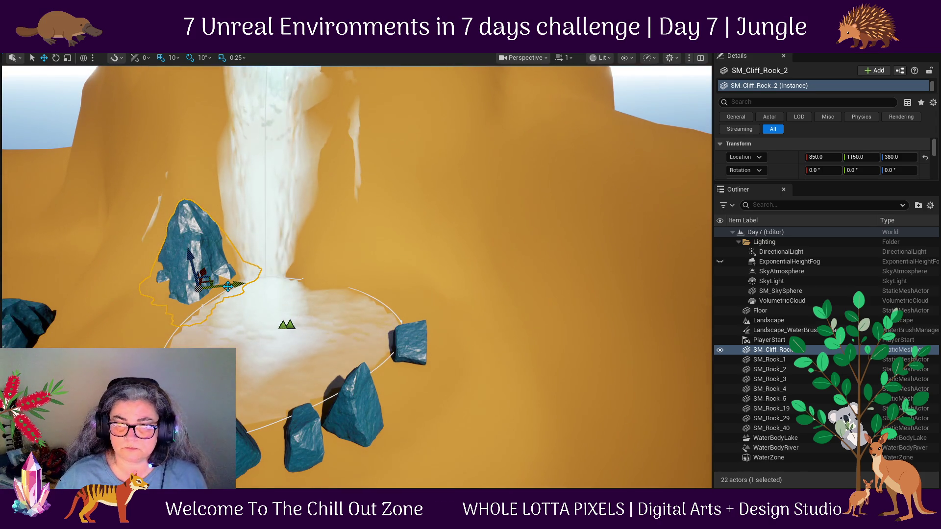
mouse_move(230, 284)
mouse_down()
mouse_move(465, 284)
mouse_move(371, 284)
mouse_up()
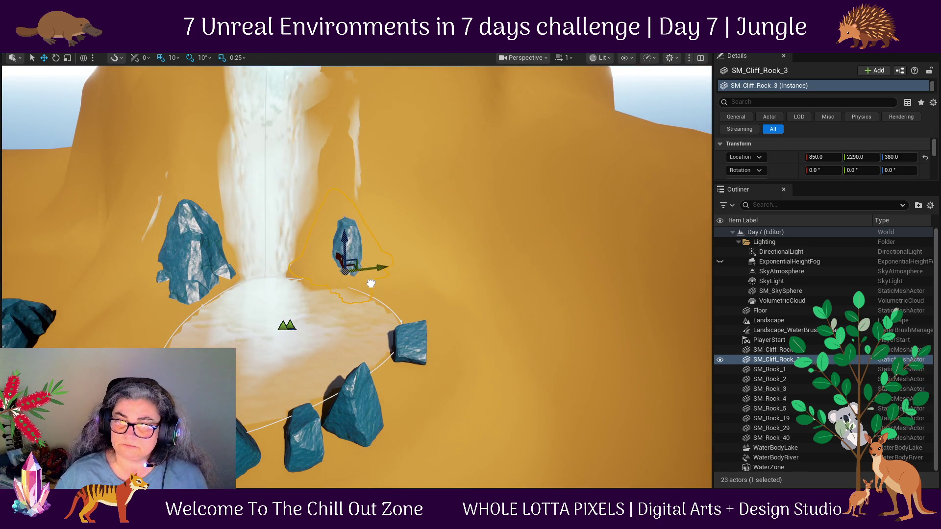
mouse_move(338, 255)
mouse_down()
mouse_move(336, 340)
mouse_move(372, 344)
mouse_move(435, 308)
mouse_up()
key(e)
key(w)
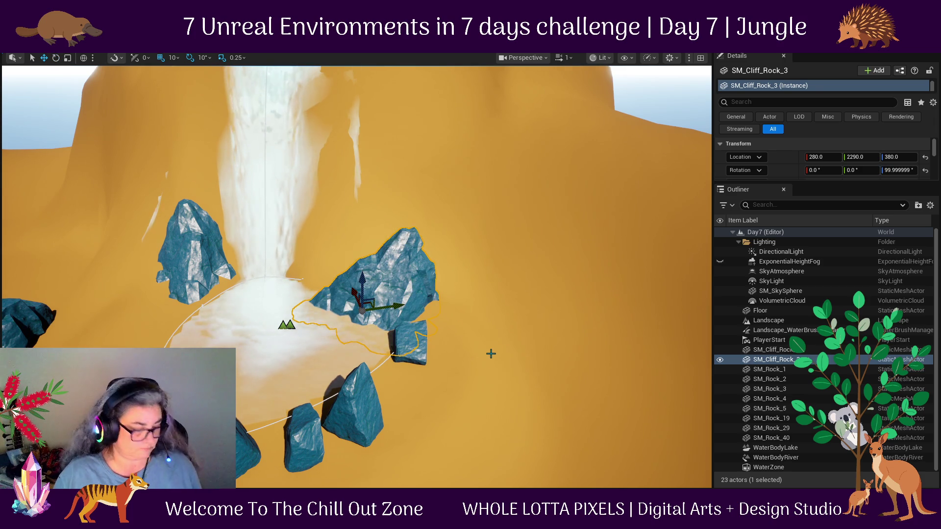
drag(492, 351, 506, 299)
mouse_move(361, 281)
mouse_down()
mouse_move(436, 287)
mouse_move(398, 276)
mouse_move(402, 353)
mouse_up()
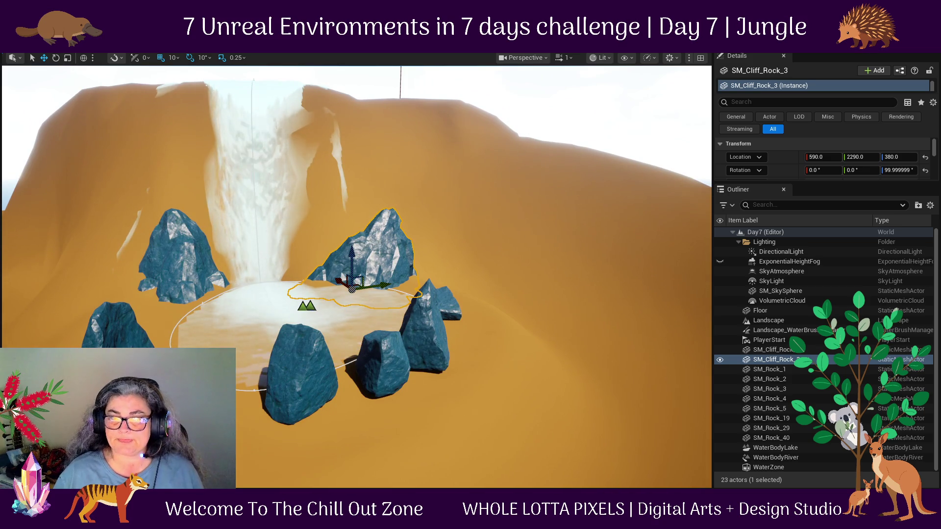
Move the tall rock SM_Rock_4 to location 870, 530, 480 on the pool's left side.
click(284, 361)
drag(332, 416, 343, 398)
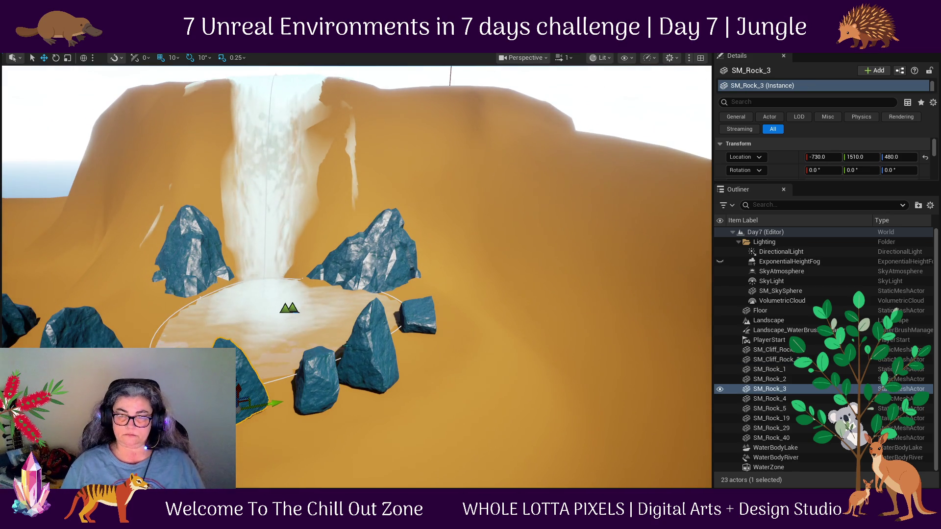
click(372, 363)
mouse_move(425, 373)
mouse_down()
mouse_move(17, 263)
mouse_move(469, 384)
mouse_up()
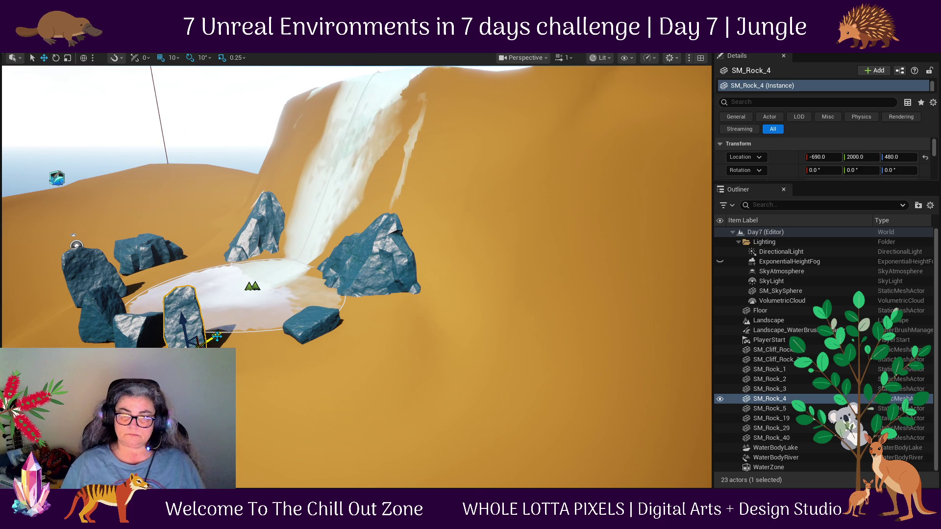
drag(216, 338, 343, 274)
key(f)
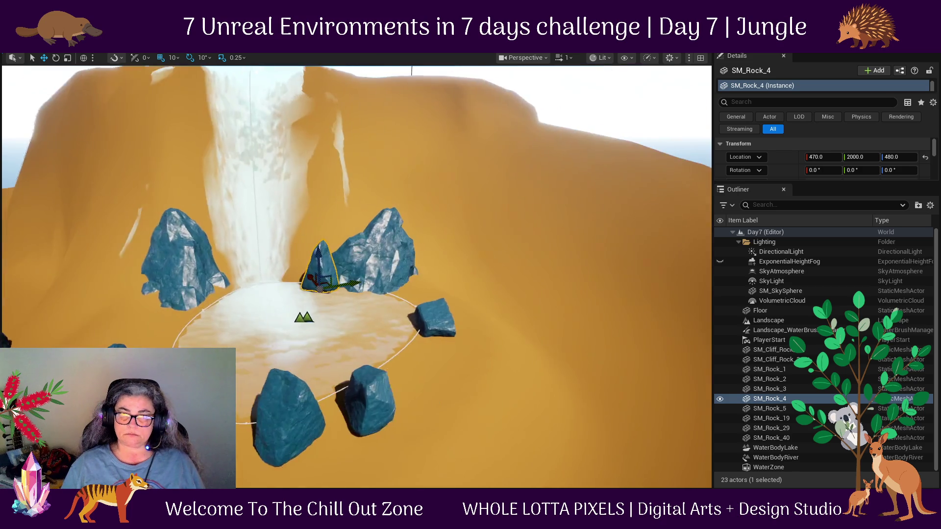
drag(309, 292, 275, 255)
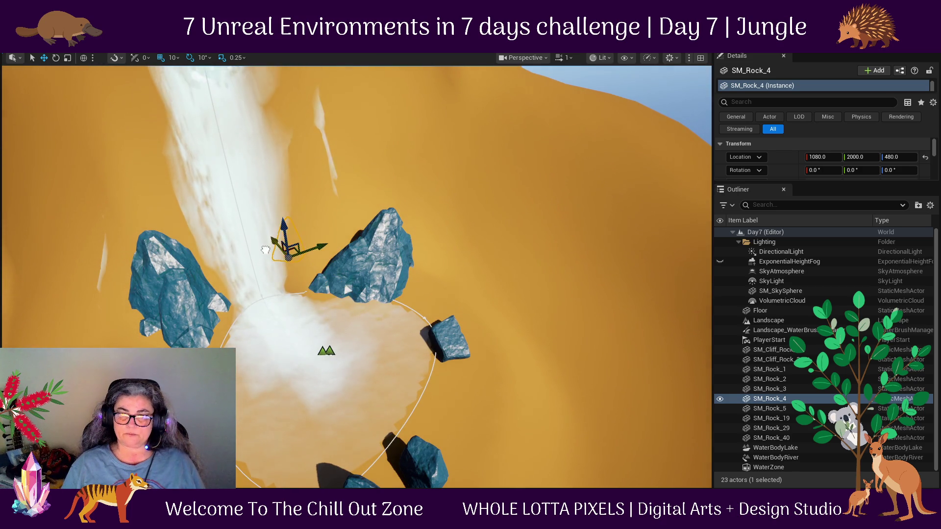
drag(337, 270, 138, 317)
mouse_move(407, 274)
mouse_down()
mouse_move(406, 346)
mouse_move(387, 347)
mouse_up()
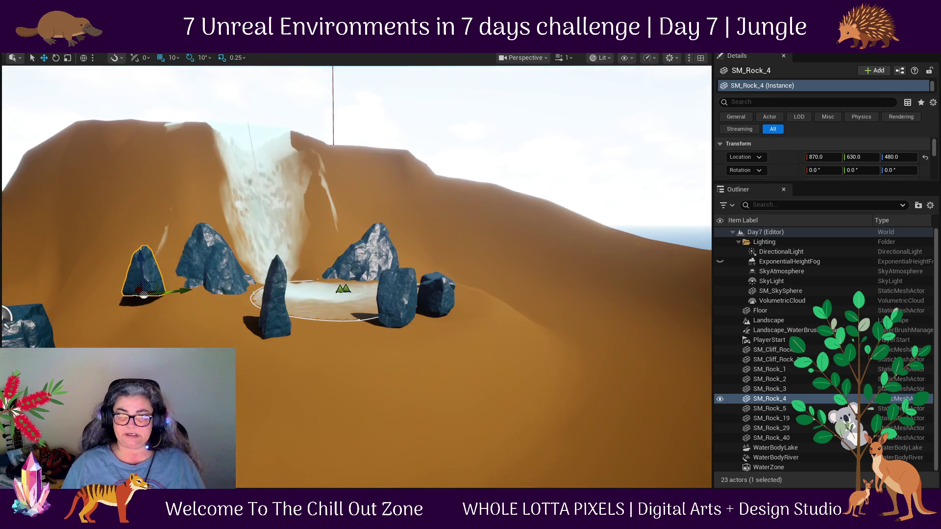
Open the Content Drawer and go up to the top-level Content folder holding bigplant_01 and groundPlant_01.
key(ctrl+space)
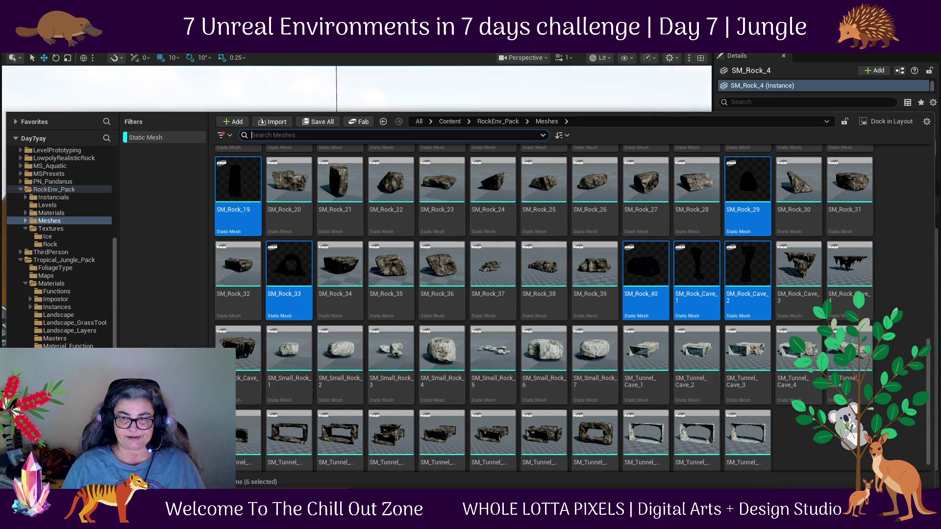
scroll(699, 338, up, 3)
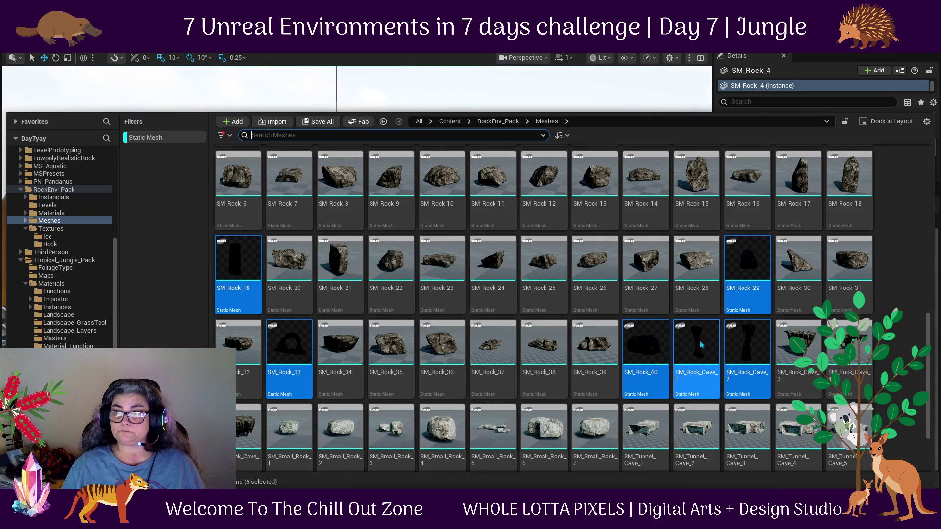
scroll(699, 338, up, 5)
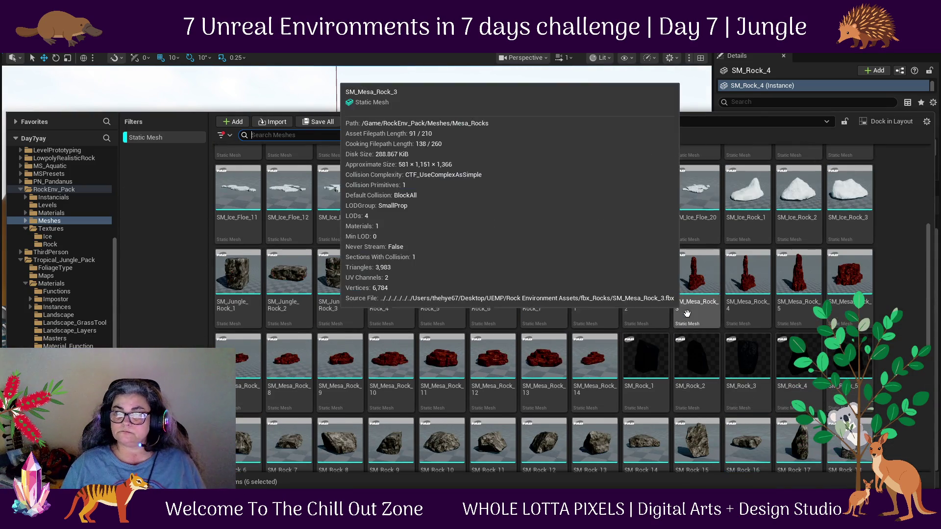
scroll(687, 314, up, 3)
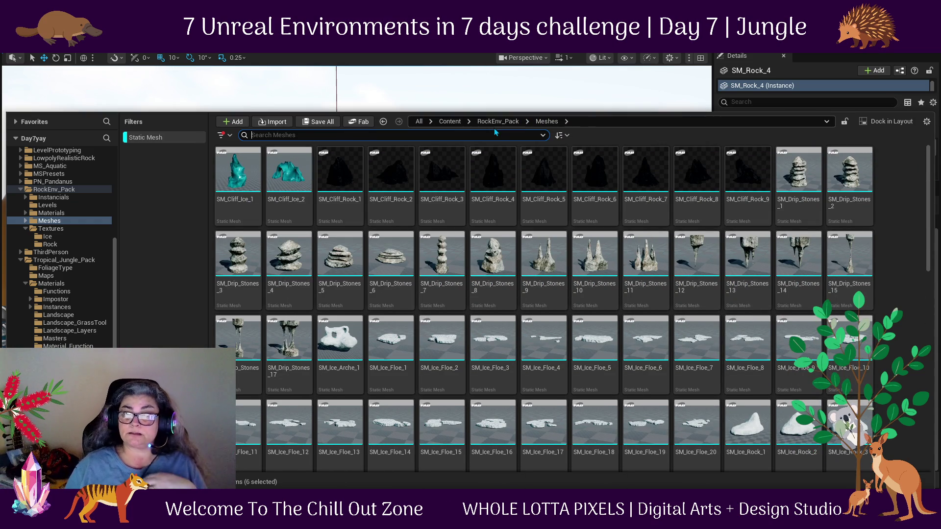
click(450, 121)
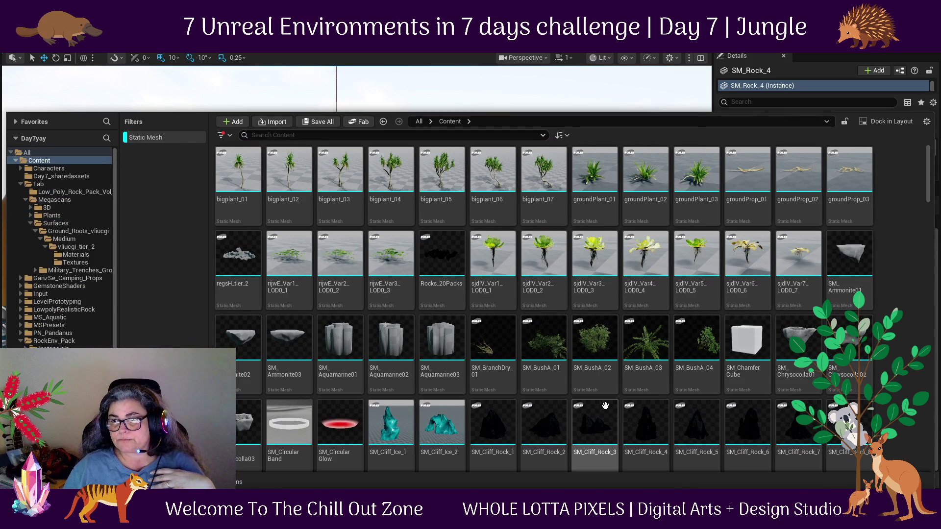
Multi-select the SM_BushA_03, SM_BushA_04, bigplant_03 and groundPlant_03 meshes.
click(656, 364)
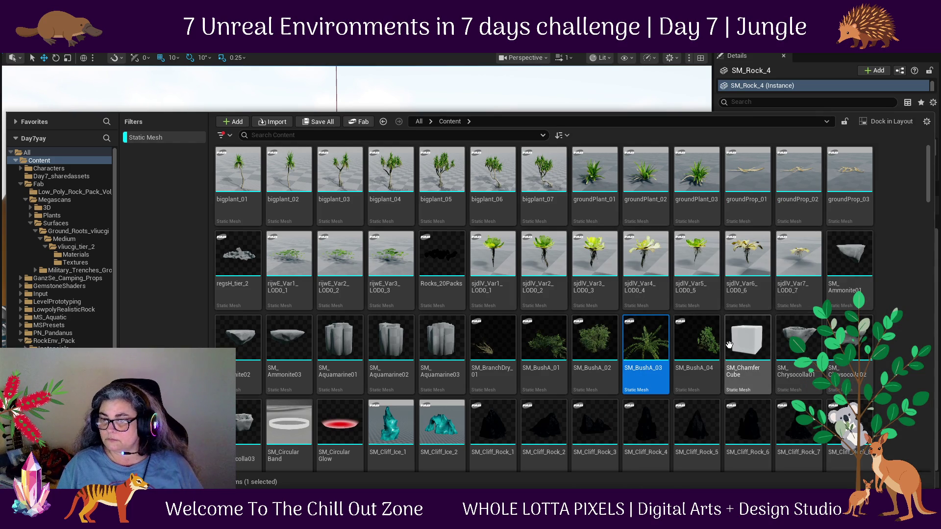
ctrl+click(690, 355)
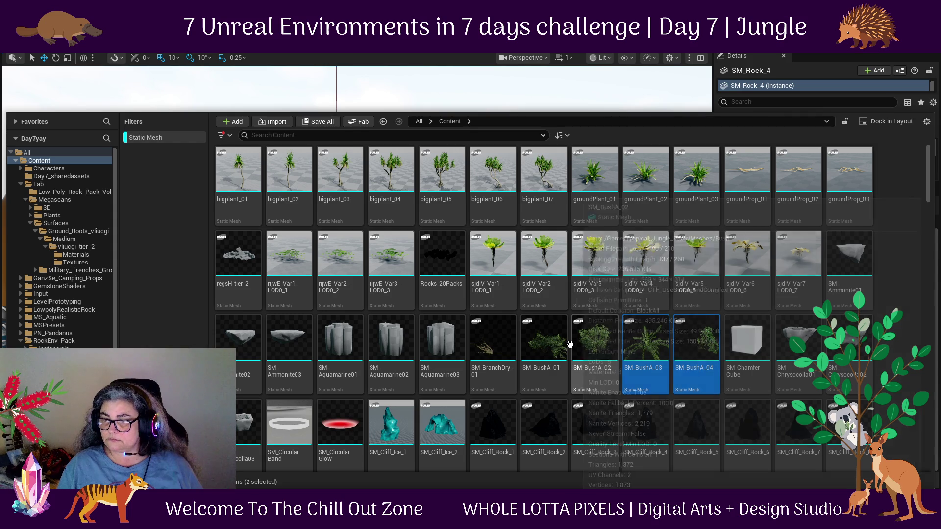
scroll(326, 420, down, 3)
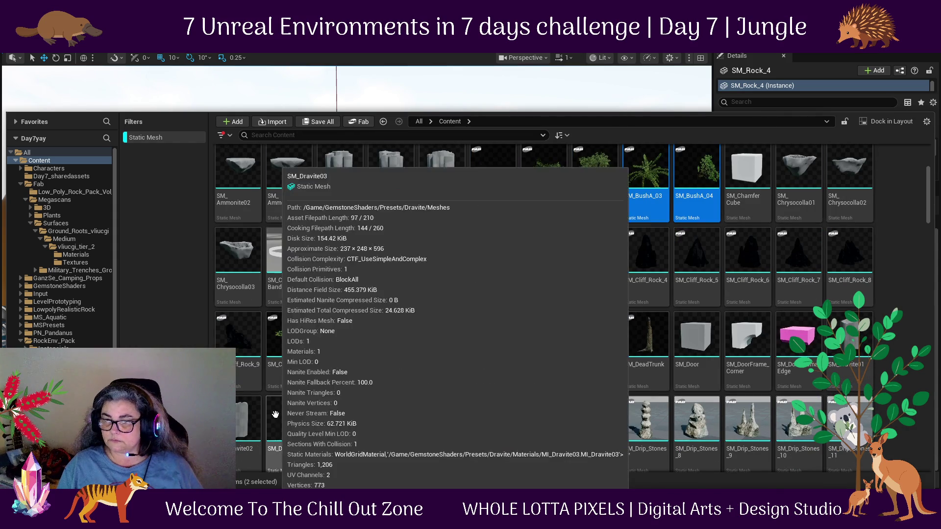
scroll(615, 393, up, 3)
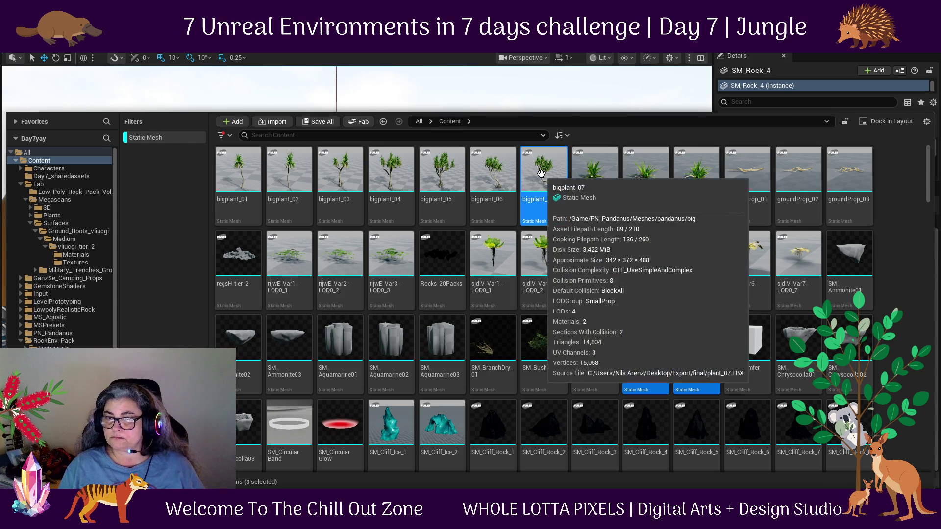
mouse_move(375, 218)
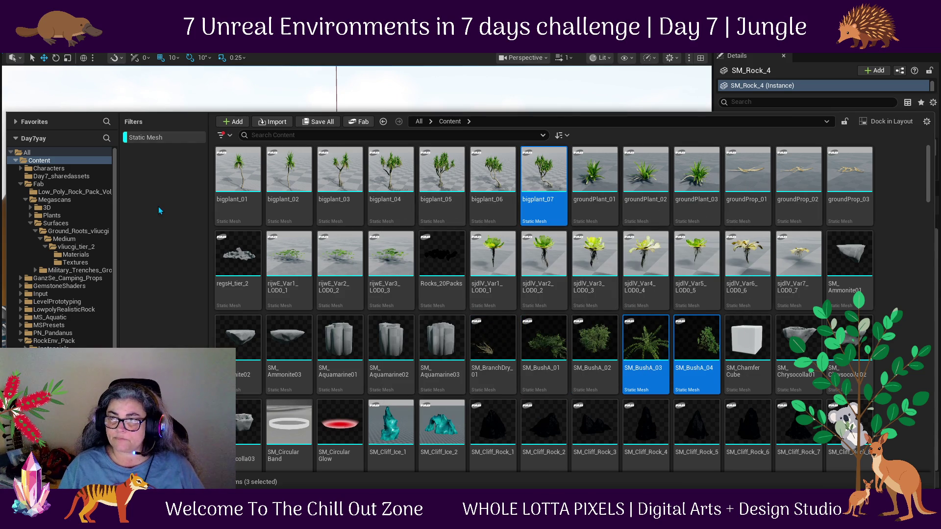
ctrl+click(323, 177)
ctrl+click(692, 157)
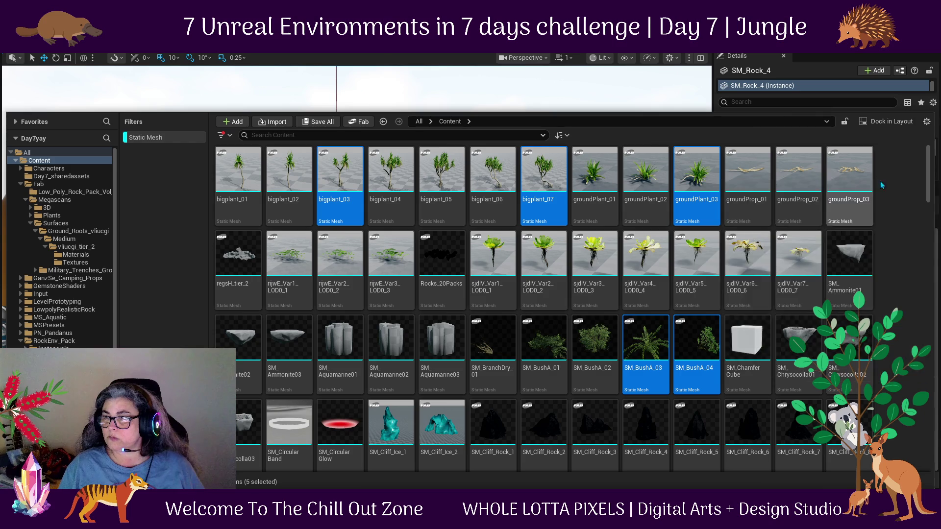
Add SM_DeadTrunk to the selection and scroll further down the Content folder.
scroll(742, 292, down, 3)
scroll(743, 292, down, 1)
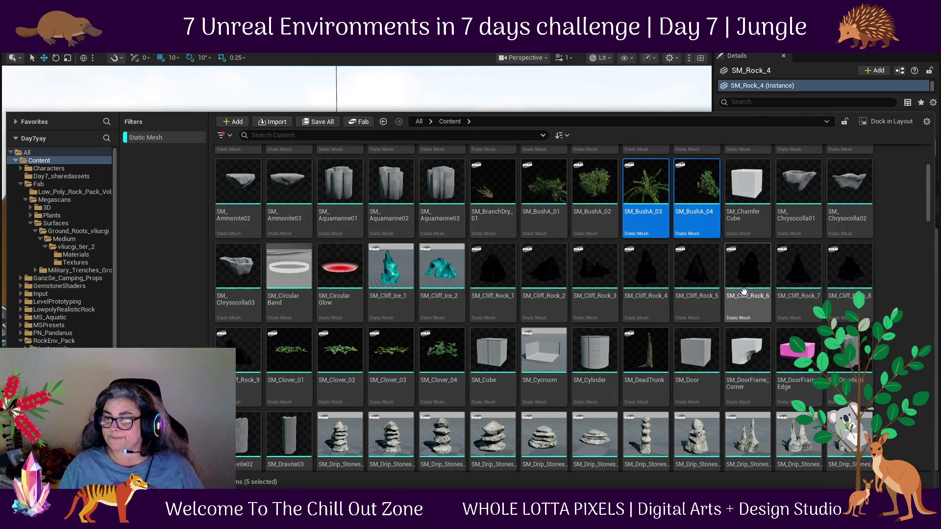
scroll(745, 291, down, 4)
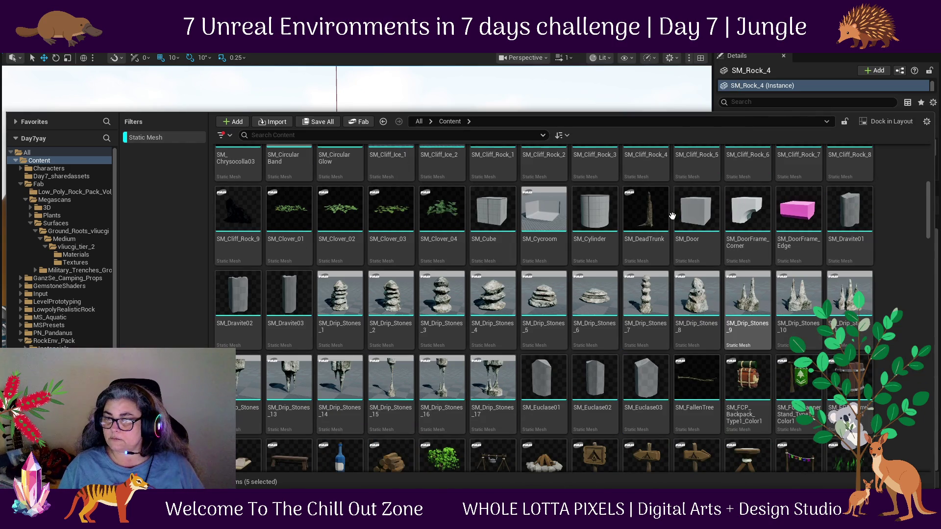
ctrl+click(644, 209)
scroll(645, 211, down, 5)
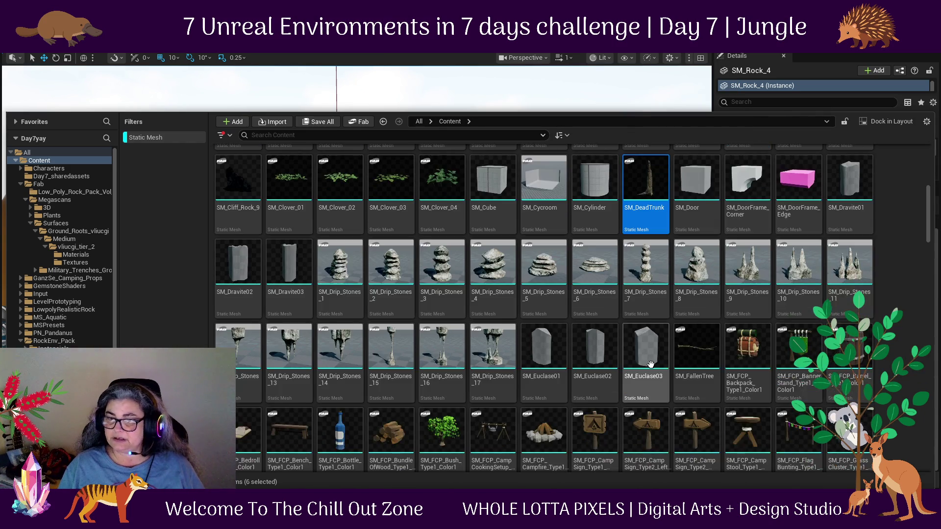
scroll(650, 364, down, 4)
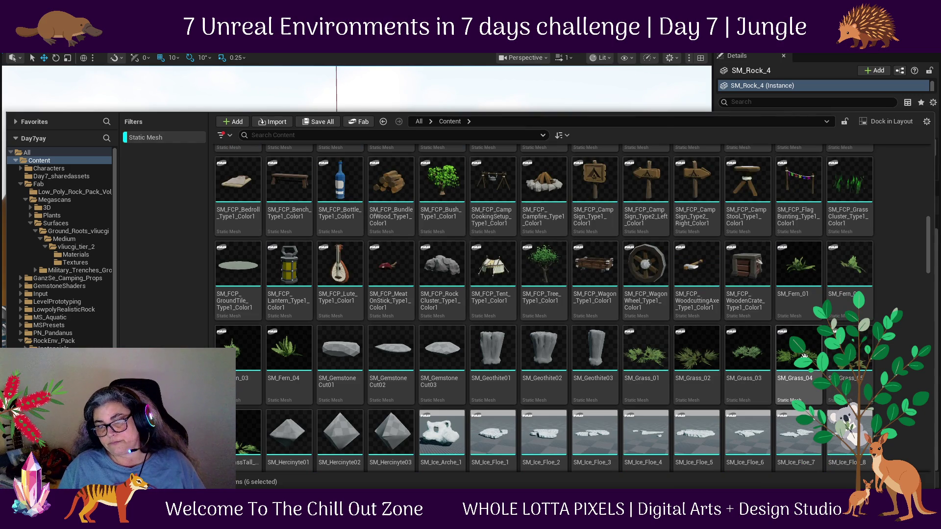
scroll(804, 356, down, 4)
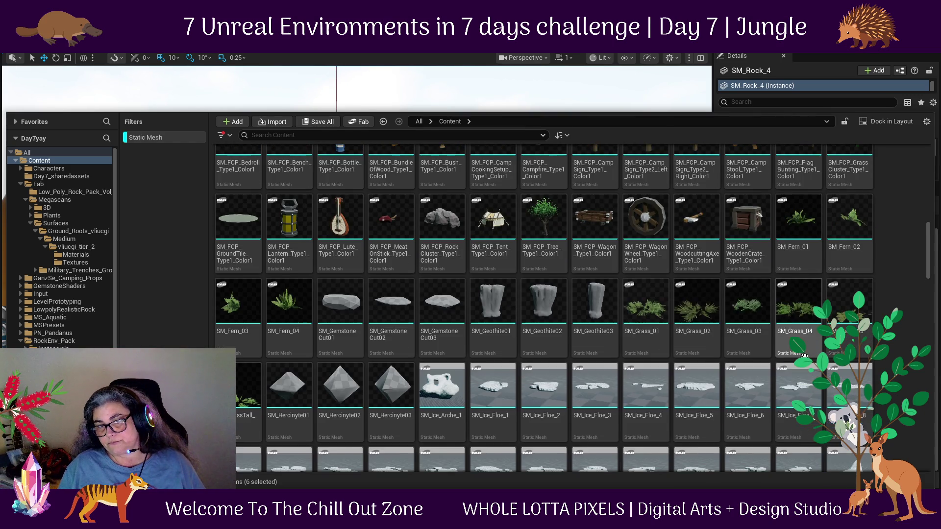
scroll(804, 356, down, 2)
scroll(804, 356, down, 3)
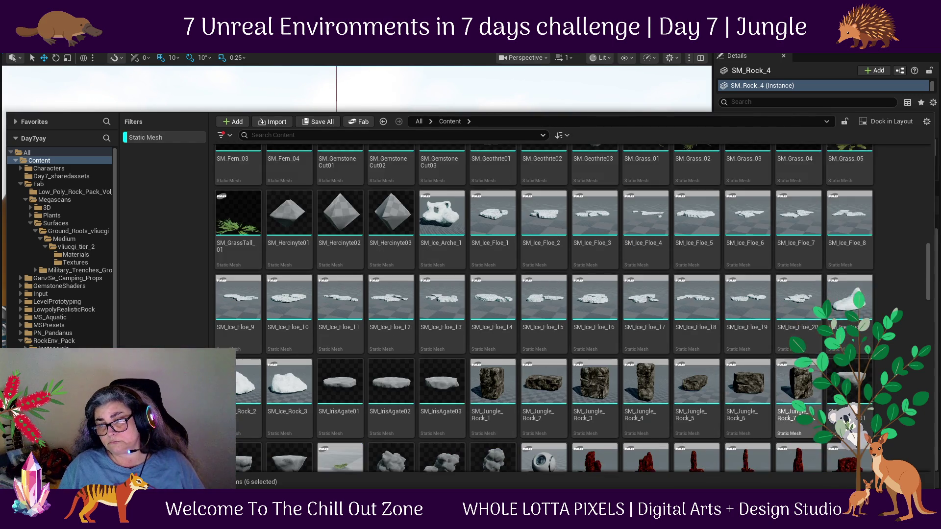
scroll(804, 356, down, 2)
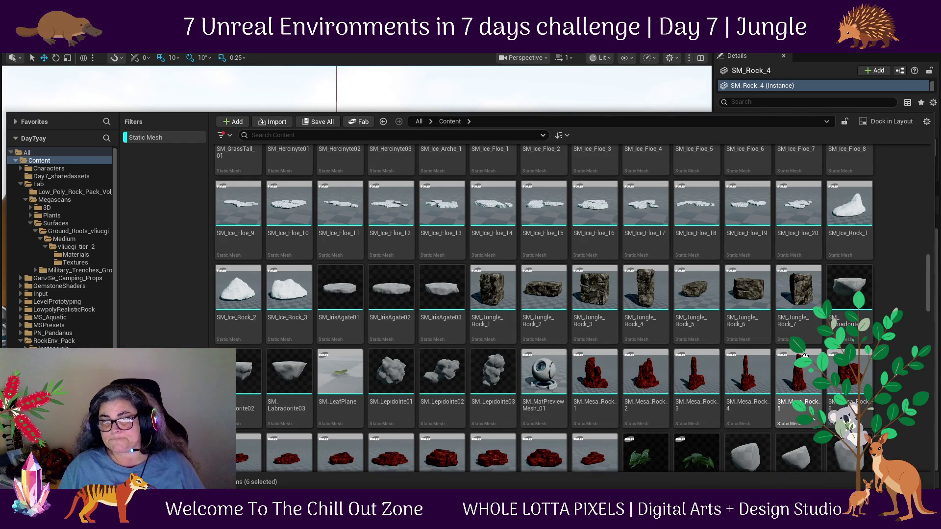
scroll(813, 361, down, 3)
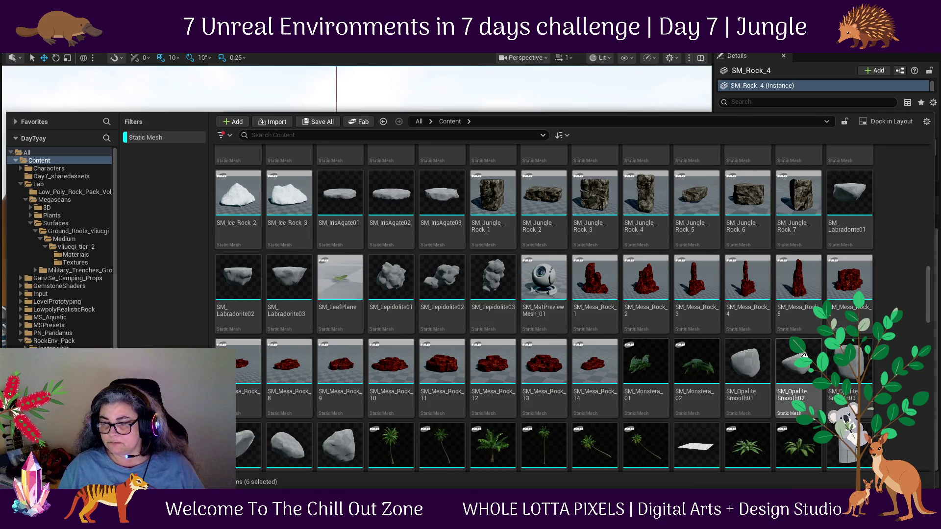
scroll(804, 356, down, 2)
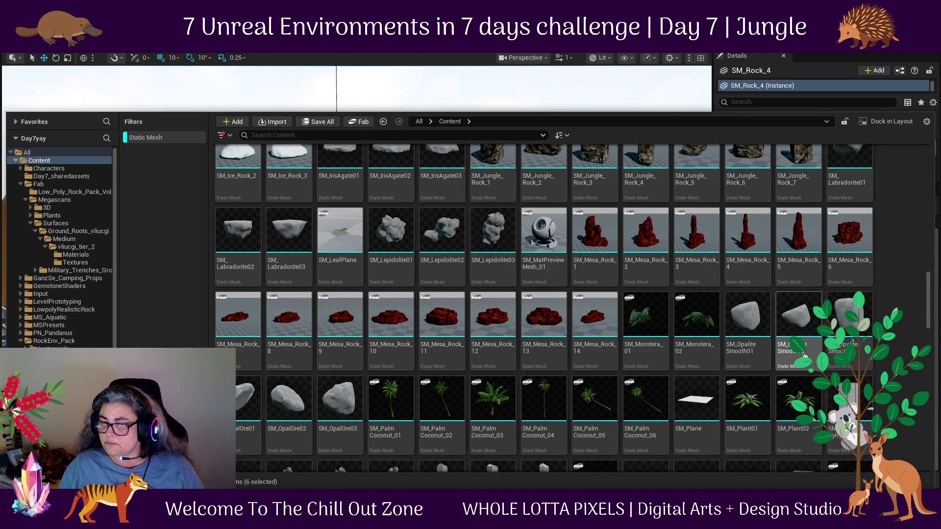
Add SM_Plant02, SM_Plant01 and SM_Palm_Coconut_03 to the selected meshes.
ctrl+click(798, 407)
ctrl+click(757, 417)
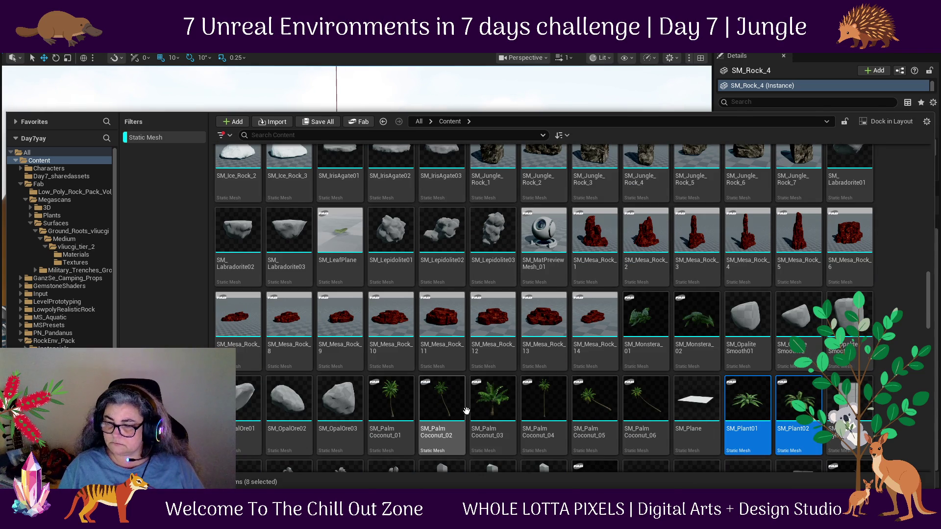
ctrl+click(490, 408)
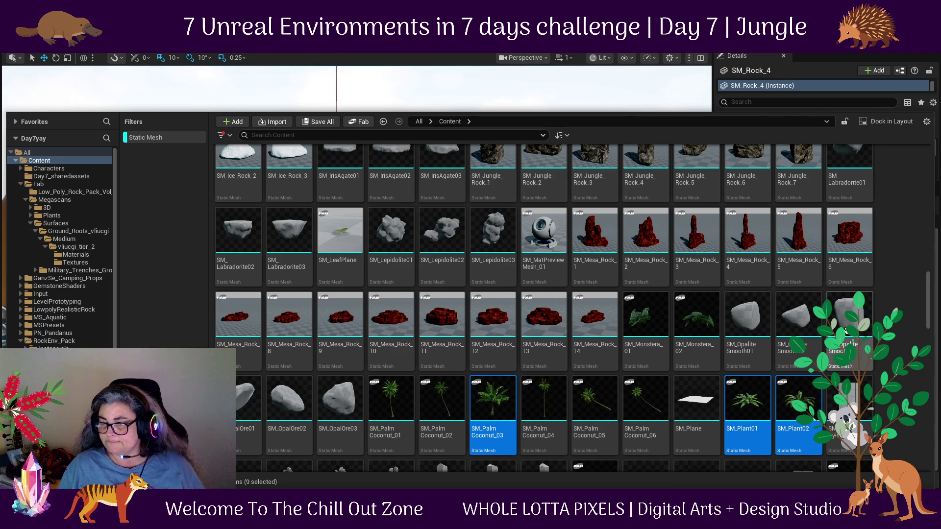
scroll(844, 330, down, 4)
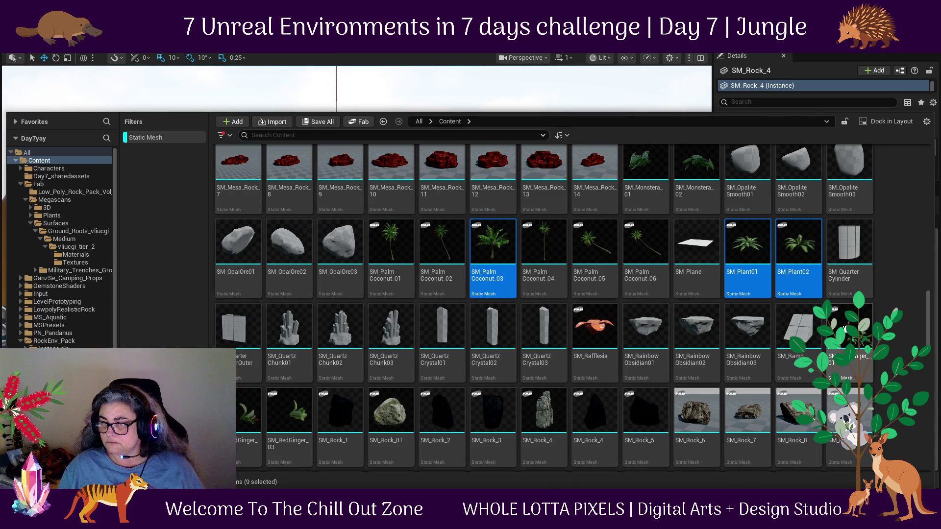
scroll(755, 343, down, 2)
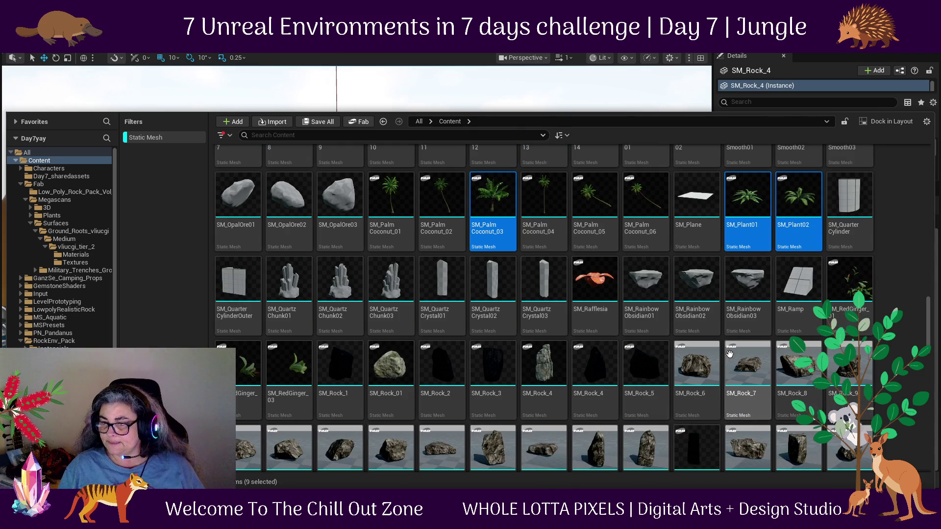
scroll(750, 322, down, 5)
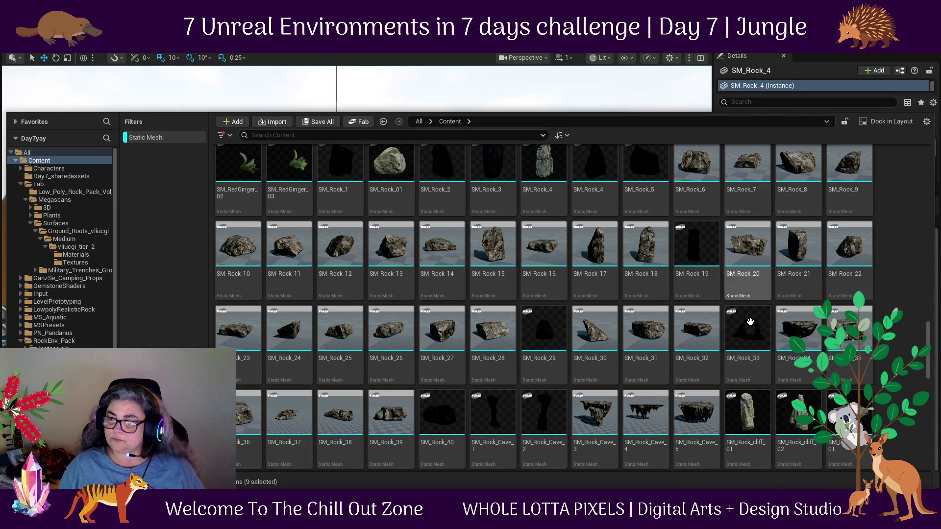
scroll(750, 322, down, 4)
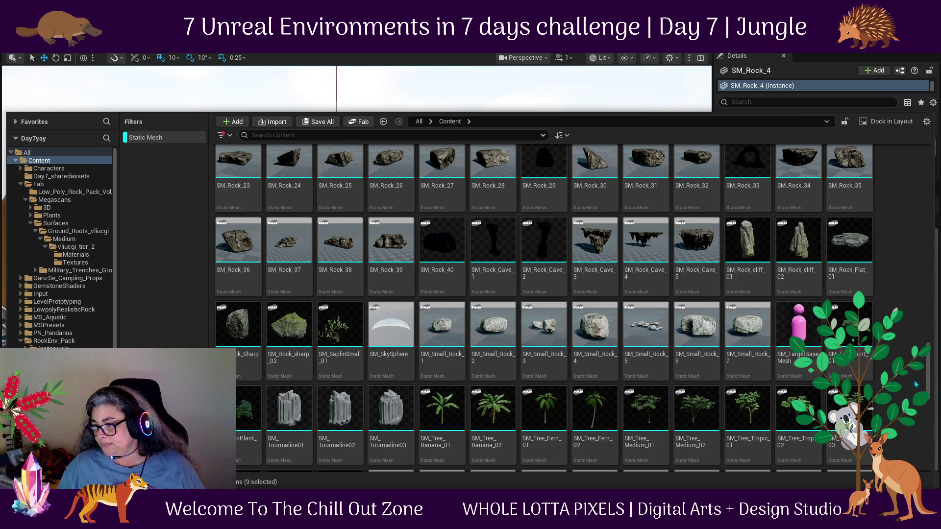
Add SM_Tree_Tropic_02, SM_Tree_Tropic_03 and SM_Tree_Medium_02, leaving SM_Tree_Tropic_03_novines unselected.
ctrl+click(798, 412)
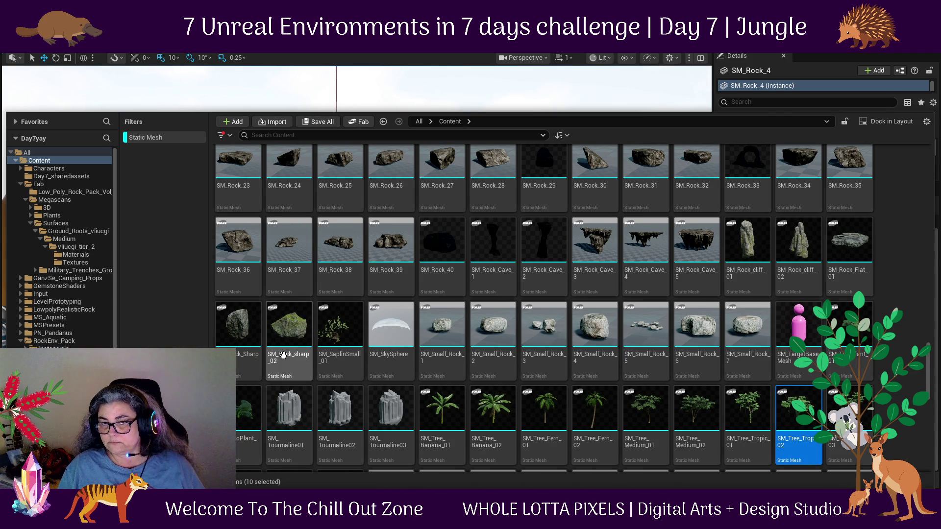
mouse_move(289, 327)
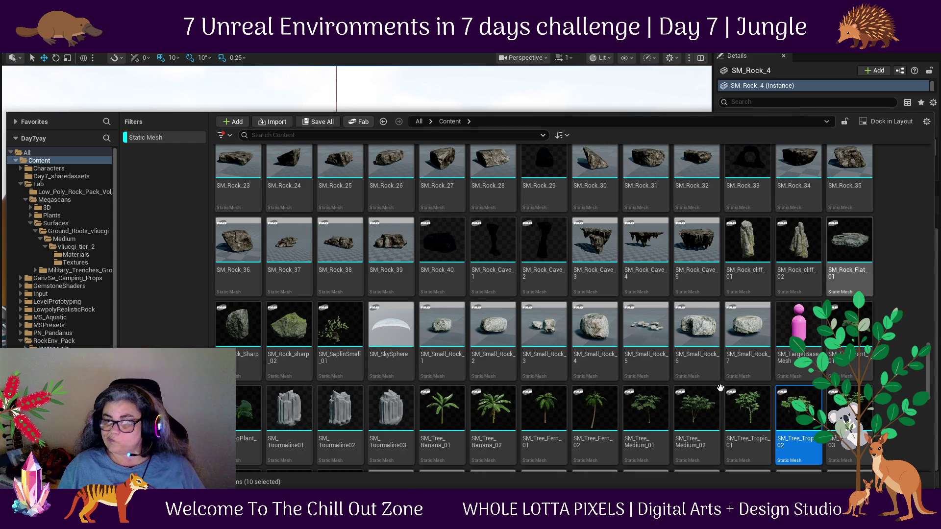
scroll(712, 334, down, 3)
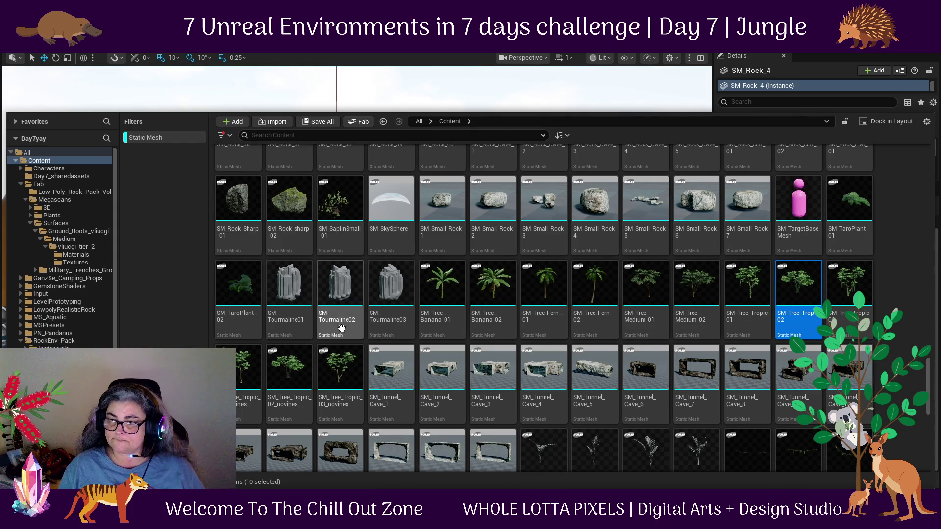
ctrl+click(343, 367)
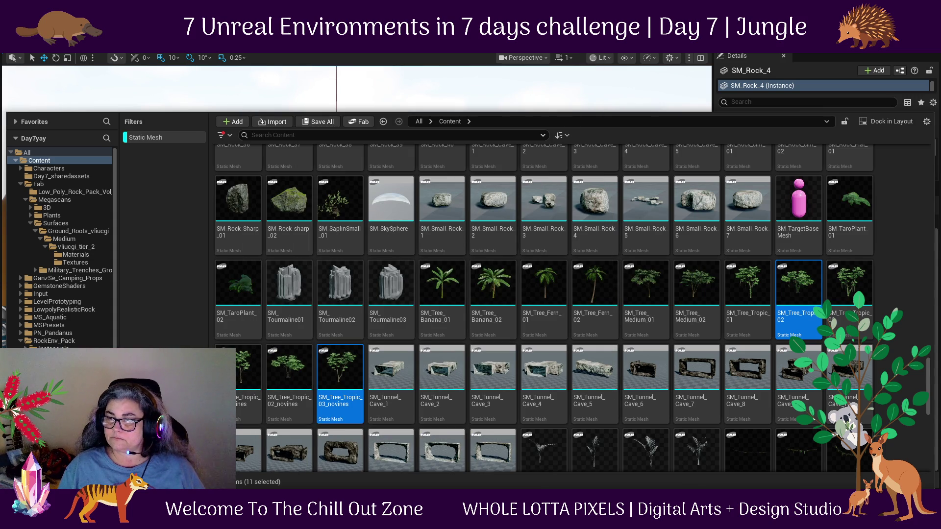
ctrl+click(339, 372)
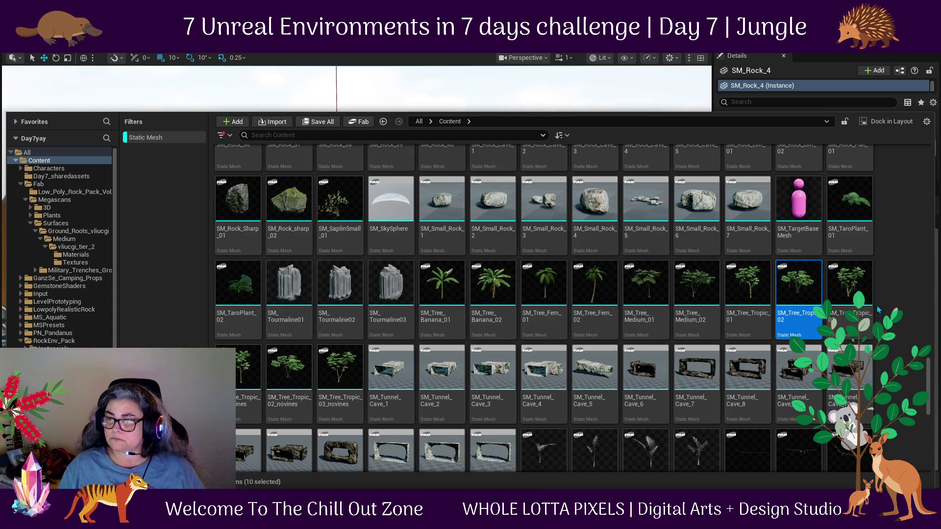
ctrl+click(860, 293)
ctrl+click(709, 283)
scroll(664, 326, down, 1)
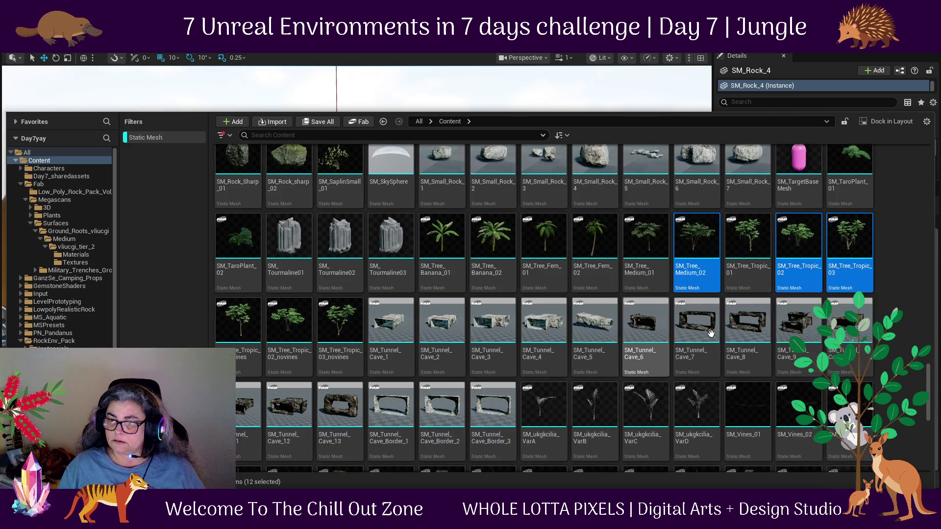